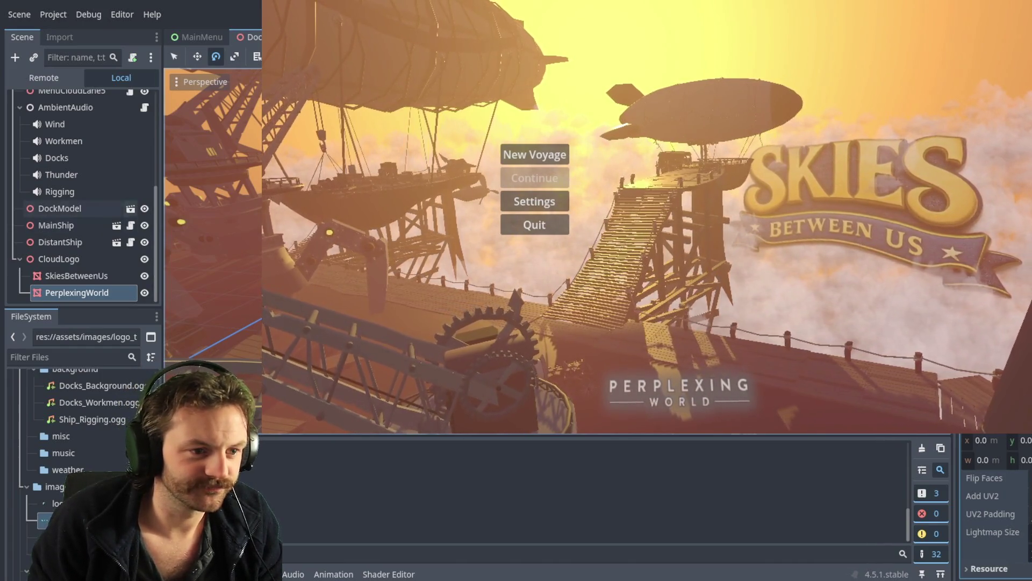
Select AmbientAudio in the Scene dock and add a new audio player node under it.
{"action": "scroll", "coordinate": [81, 191], "scroll_direction": "up", "scroll_amount": 2}
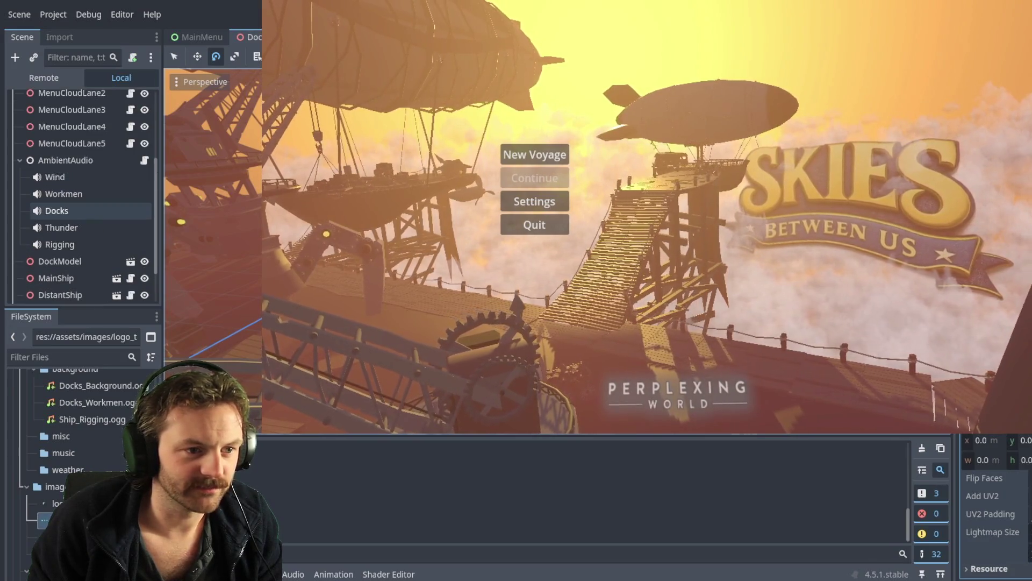
{"action": "left_click", "coordinate": [75, 161]}
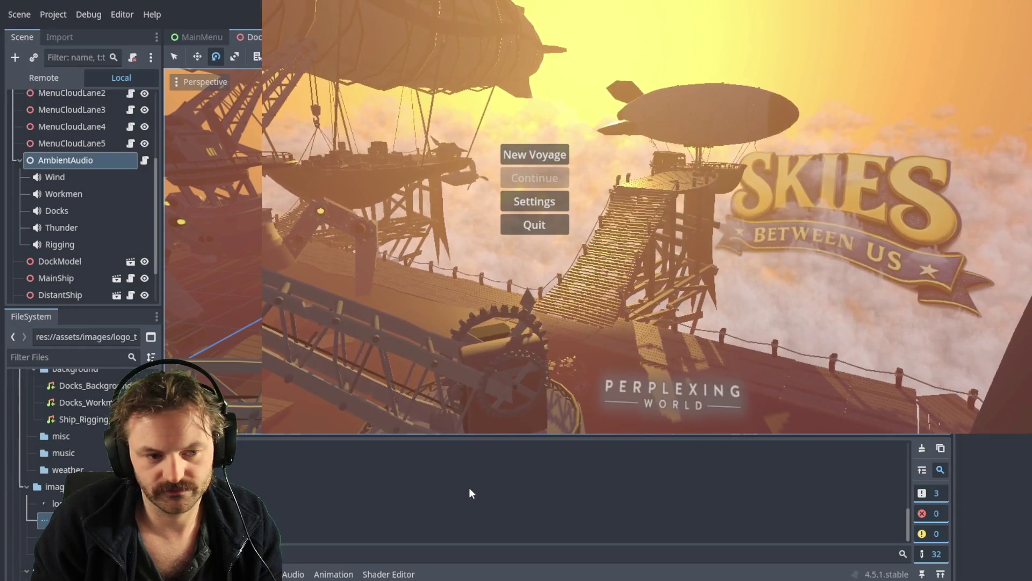
{"action": "key", "text": "ctrl+v"}
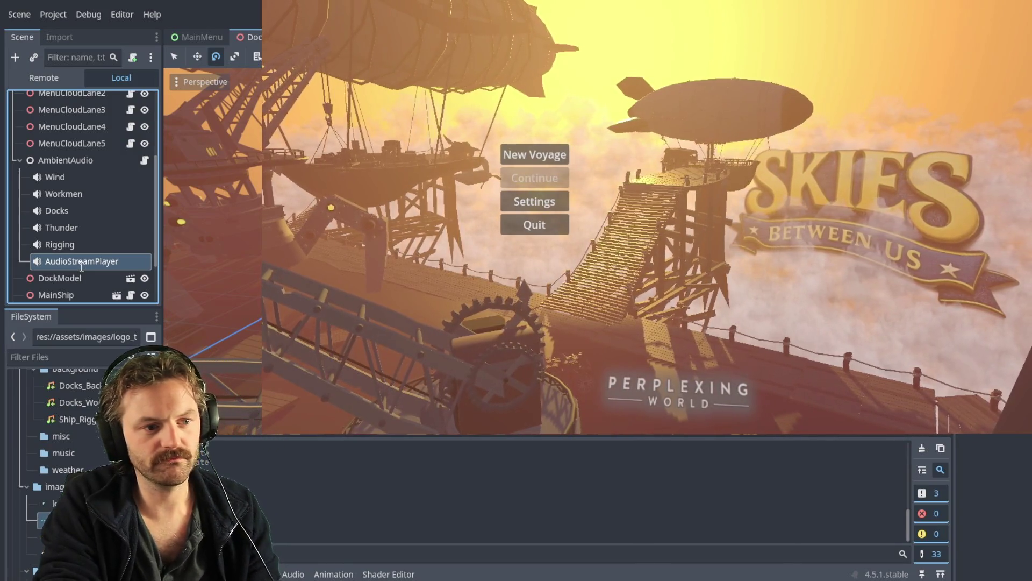
Rename the new audio player node under AmbientAudio to 'MainTheme'.
{"action": "double_click", "coordinate": [79, 262]}
{"action": "type", "text": "MainTheme"}
{"action": "key", "text": "Return"}
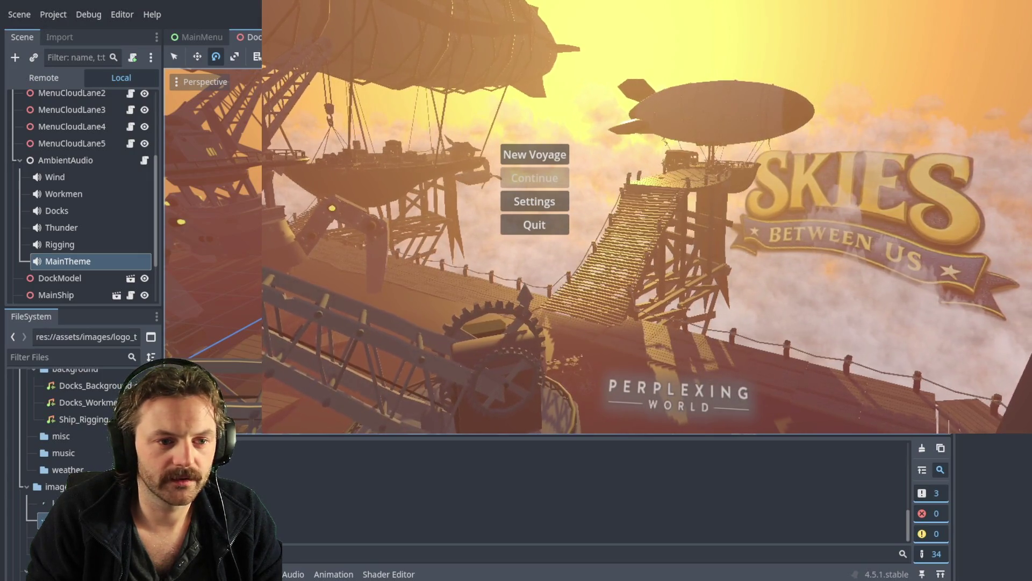
Switch to the Script workspace and open MenuAmbience.gd for editing.
{"action": "key", "text": "ctrl+F3"}
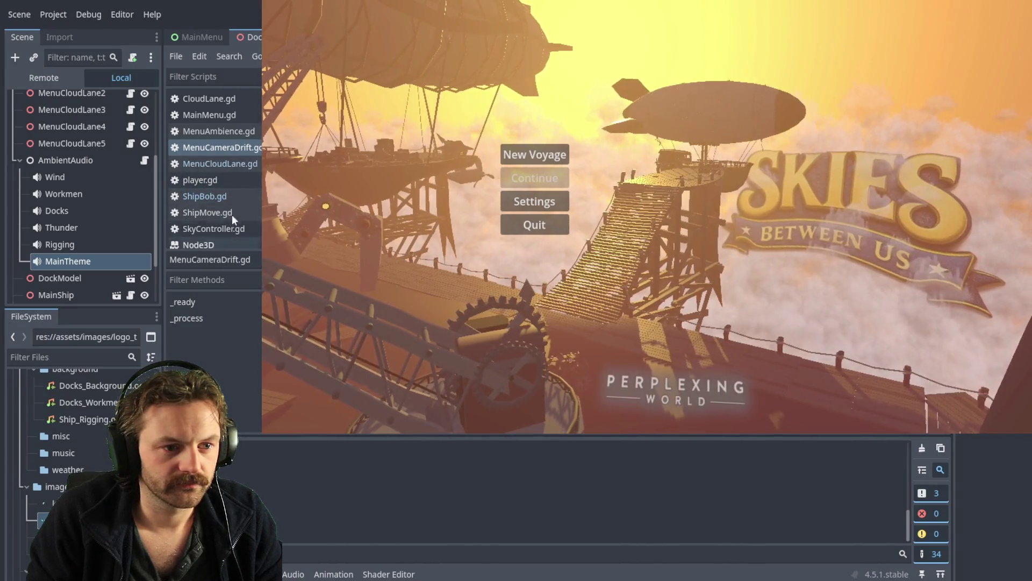
{"action": "left_click", "coordinate": [239, 134]}
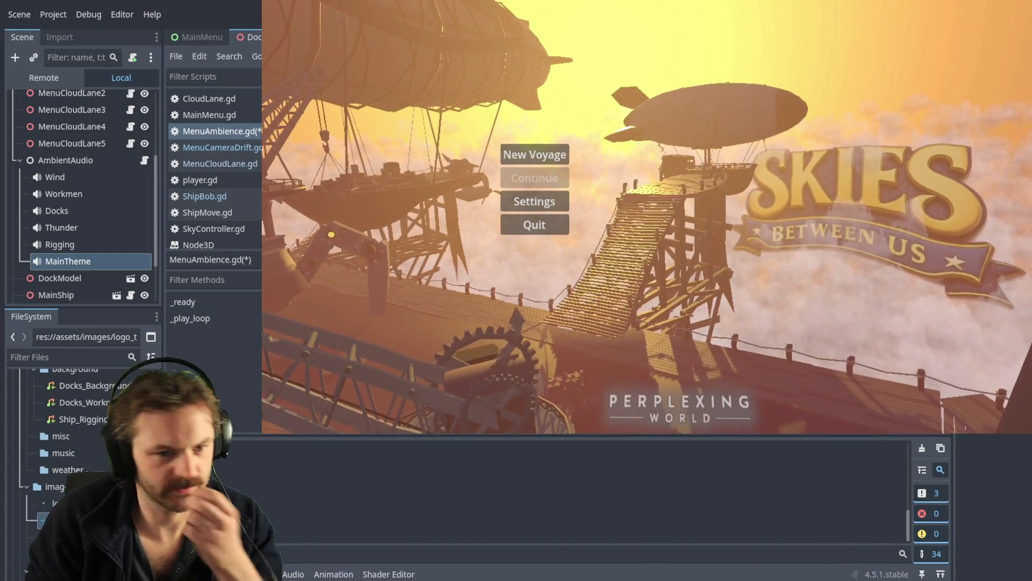
Save the pending changes to MenuAmbience.gd.
{"action": "key", "text": "ctrl+s"}
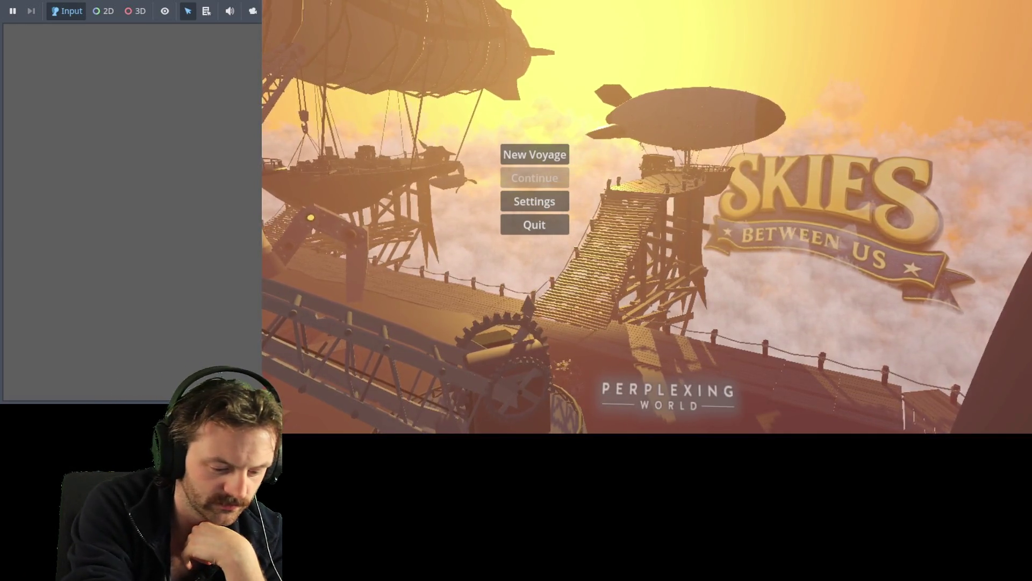
Run the project again to bring up the Skies Between Us title screen.
{"action": "key", "text": "F5"}
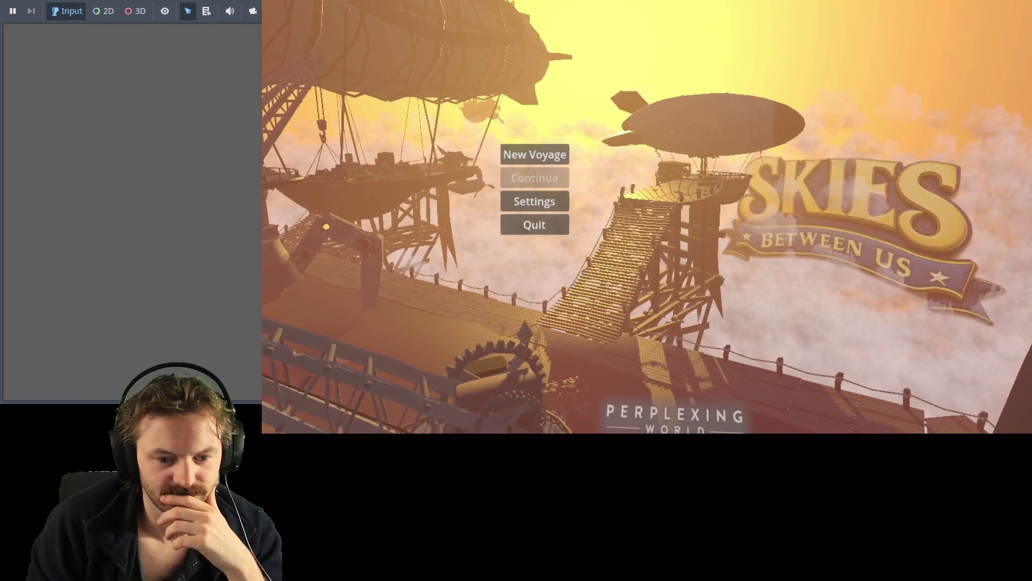
Stop and relaunch the game to replay the animated main menu, then stop it again.
{"action": "key", "text": "F8"}
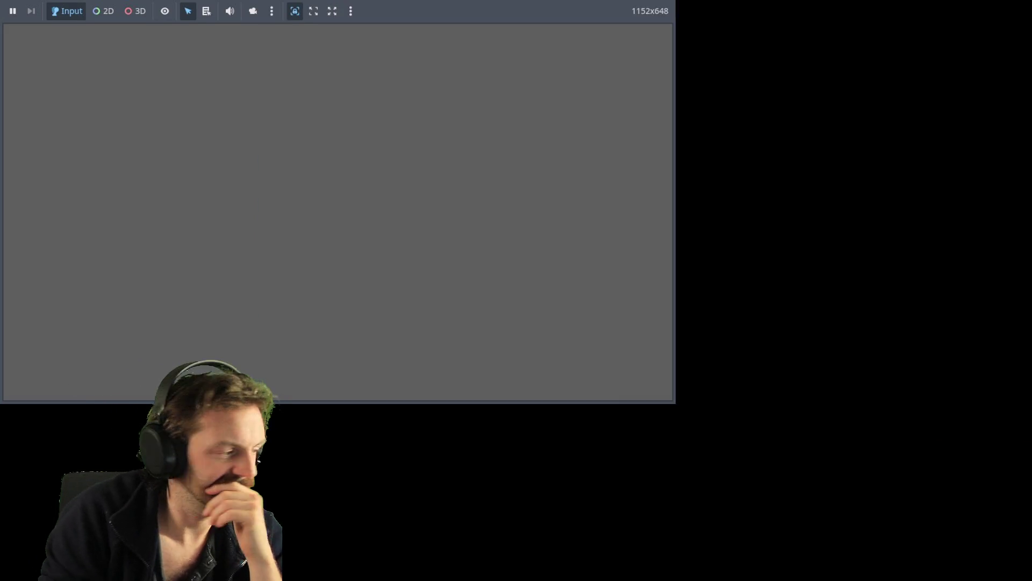
{"action": "key", "text": "F5"}
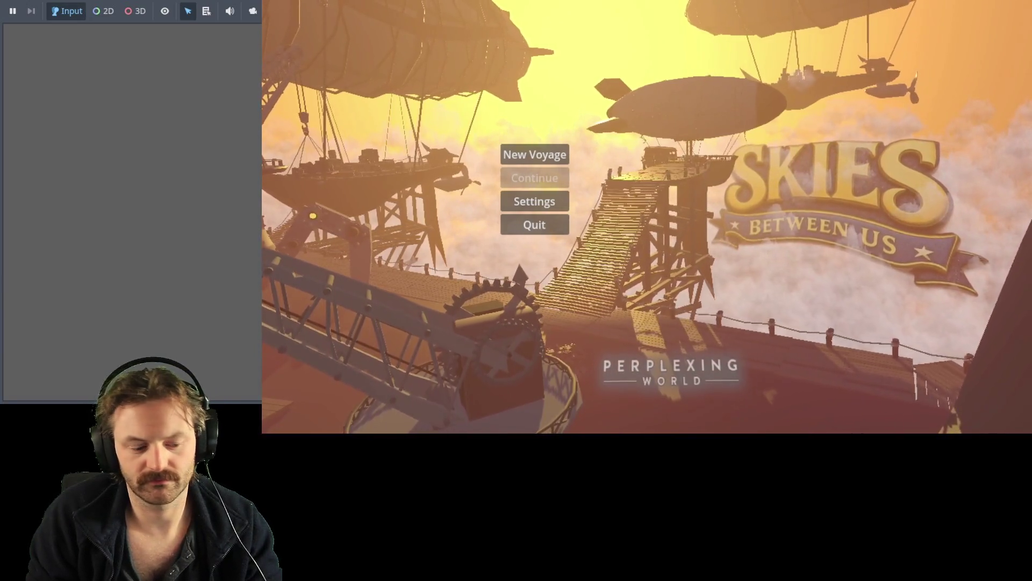
{"action": "key", "text": "F8"}
Relaunch the game, set theme_volume to 0.2 in MenuAmbience.gd, and save the script.
{"action": "key", "text": "F5"}
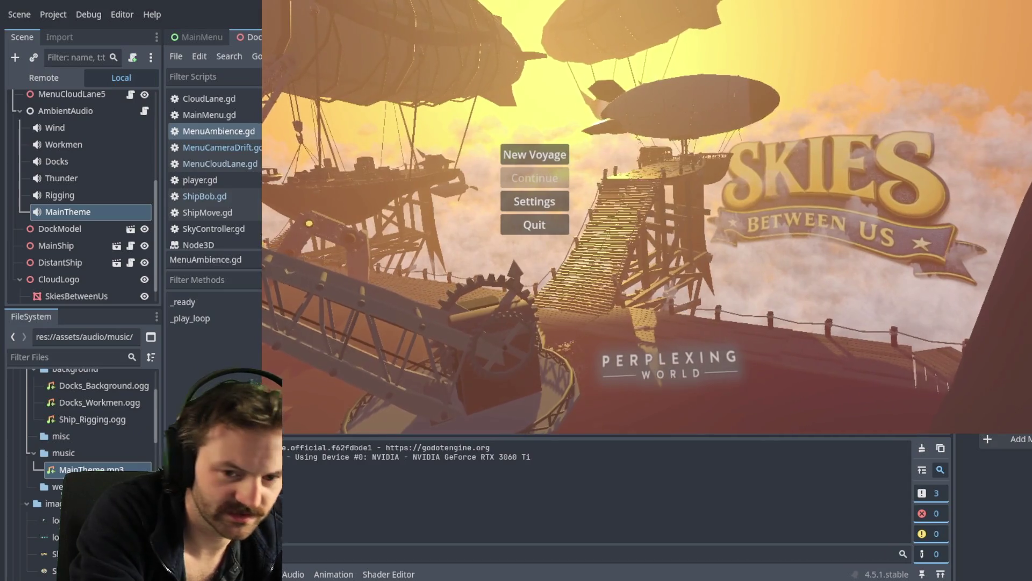
{"action": "key", "text": "ctrl+v"}
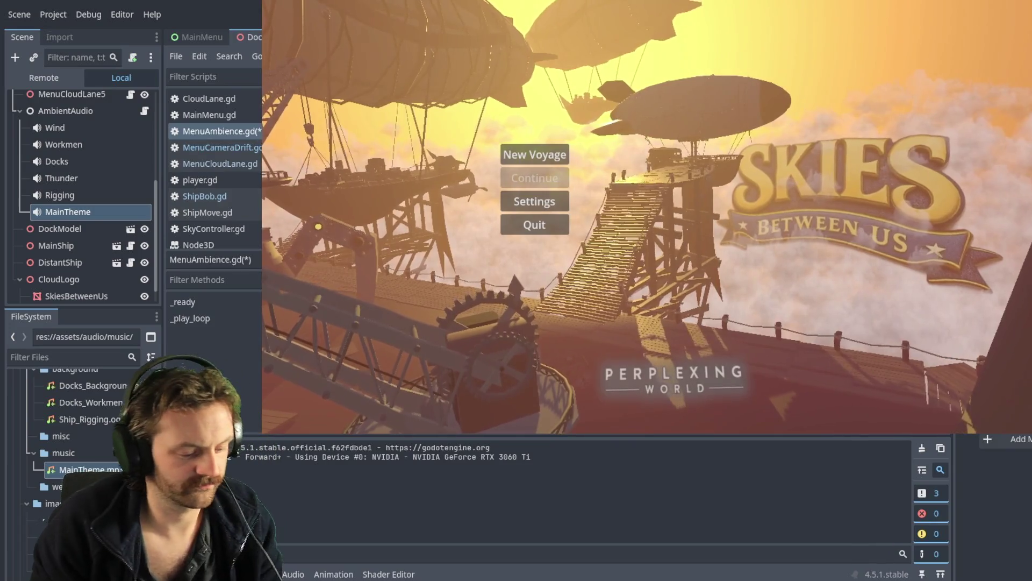
{"action": "key", "text": "ctrl+s"}
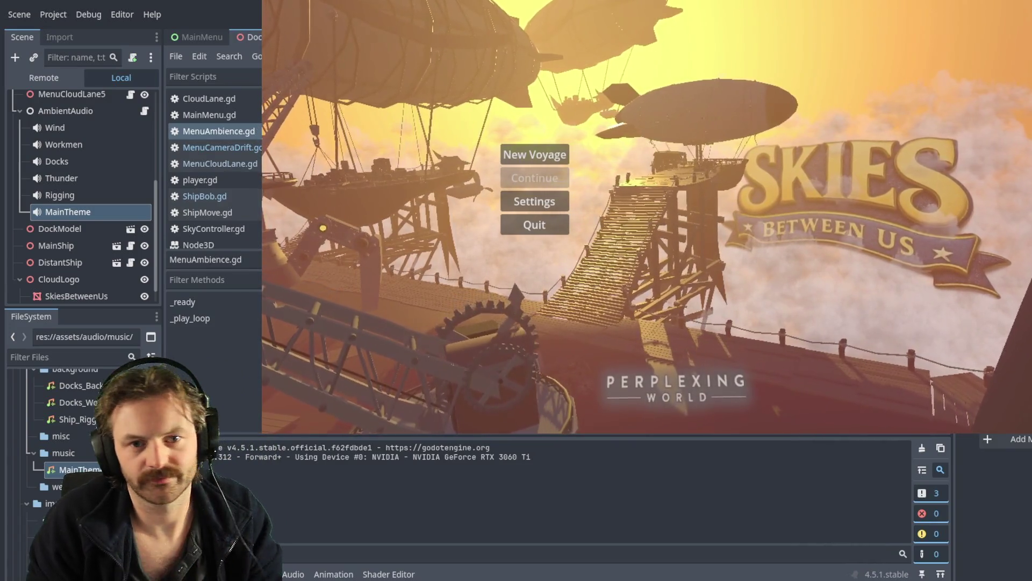
{"action": "key", "text": "alt+Tab"}
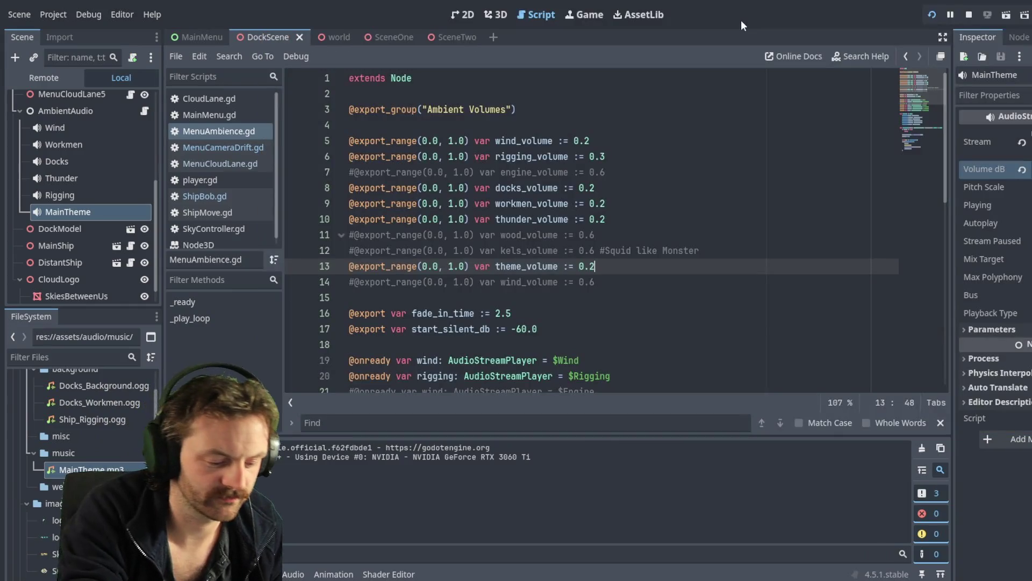
Run the project to test the updated MenuAmbience.gd ambience settings in the main menu.
{"action": "key", "text": "F5"}
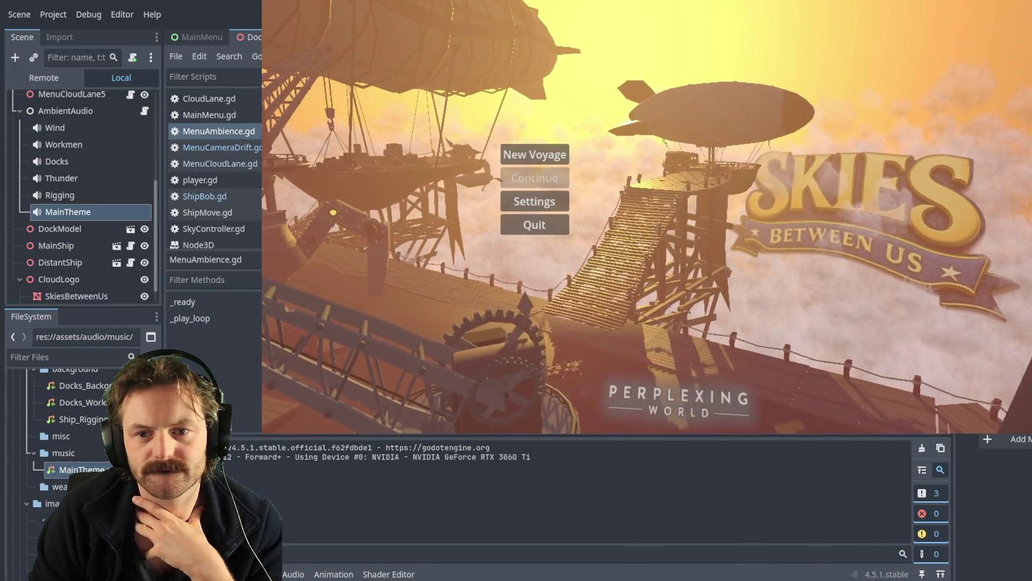
Stop the running game, returning to MenuAmbience.gd with theme_volume still 0.2.
{"action": "key", "text": "F8"}
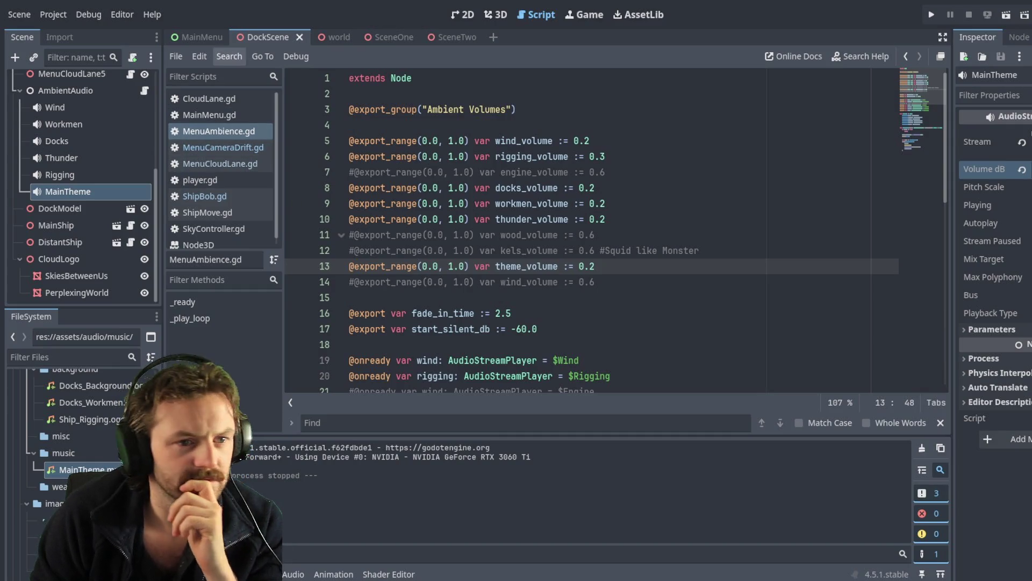
Switch the main view to the 3D workspace showing DockScene's airship docks.
{"action": "left_click", "coordinate": [499, 15]}
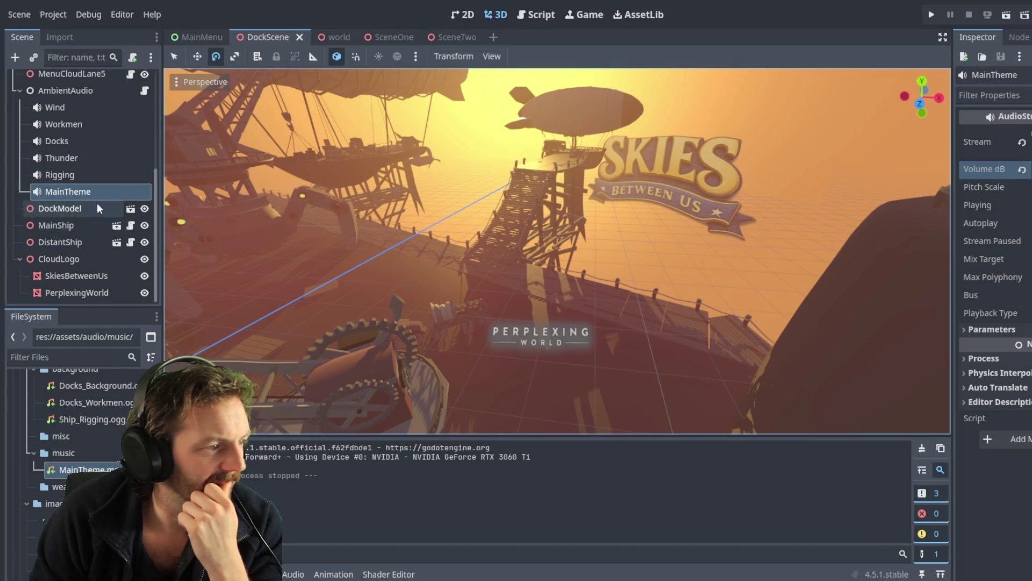
{"action": "scroll", "coordinate": [91, 134], "scroll_direction": "up", "scroll_amount": 5}
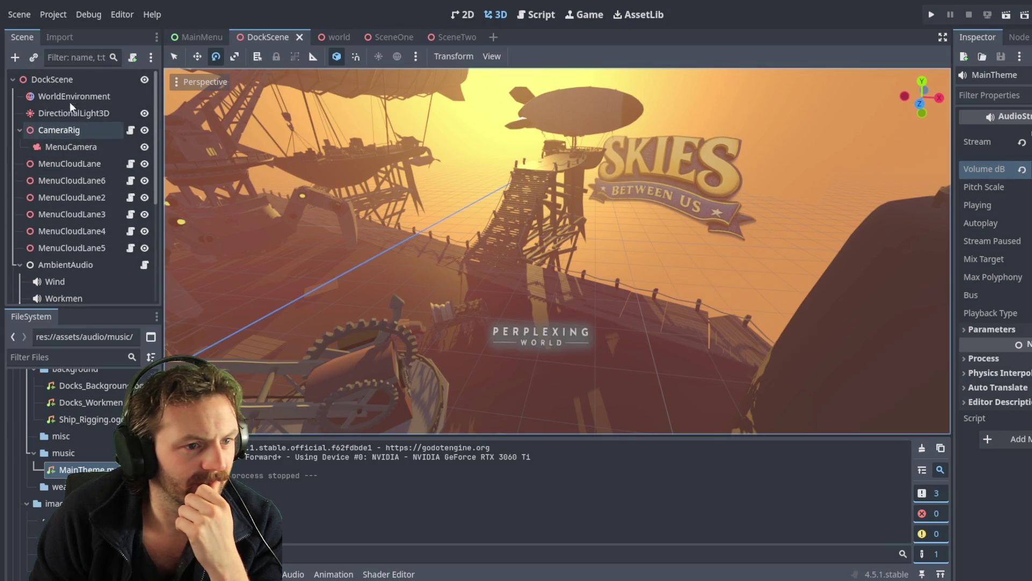
{"action": "left_click", "coordinate": [60, 78]}
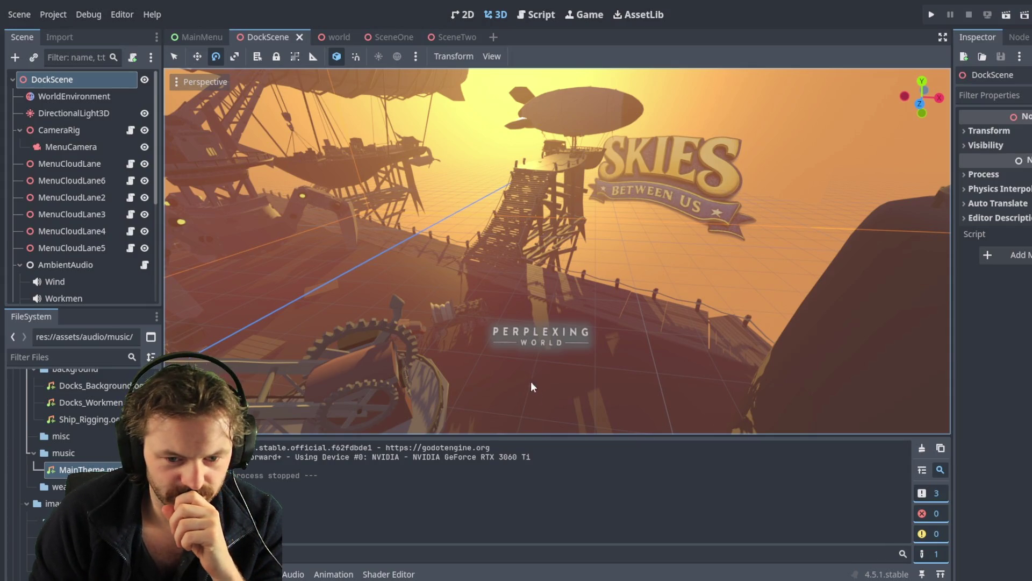
{"action": "key", "text": "ctrl+v"}
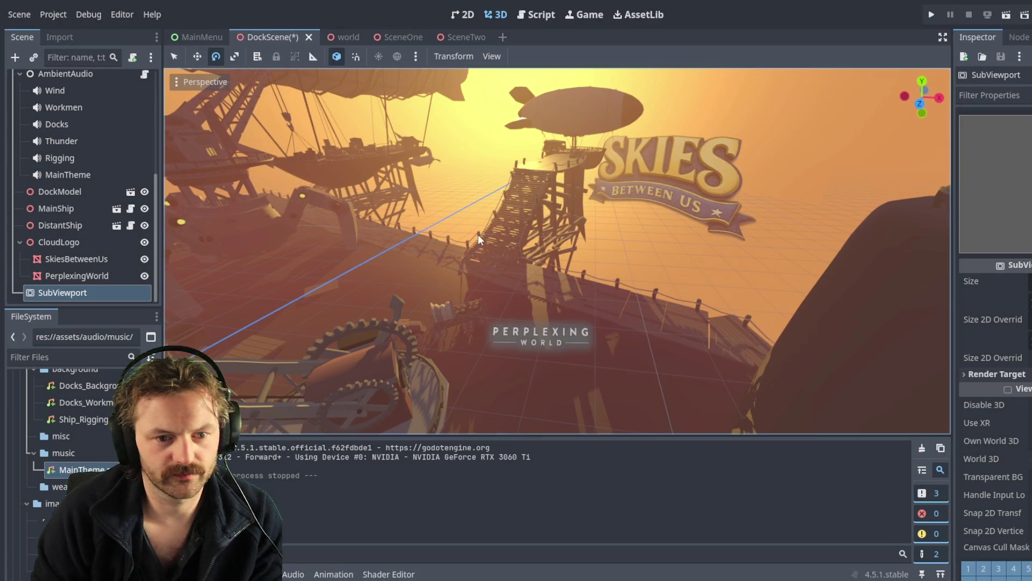
{"action": "key", "text": "ctrl+v"}
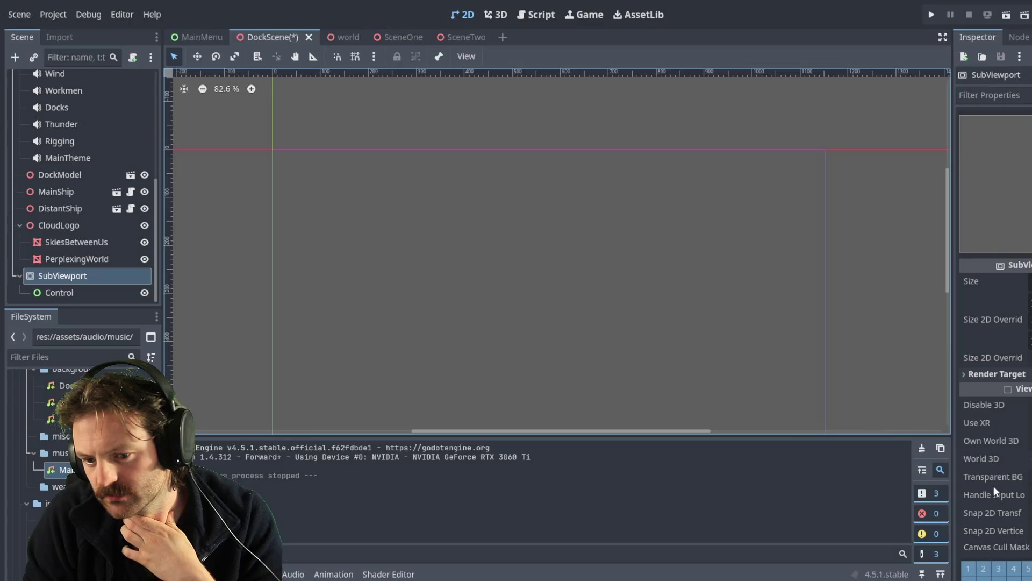
{"action": "scroll", "coordinate": [988, 511], "scroll_direction": "down", "scroll_amount": 5}
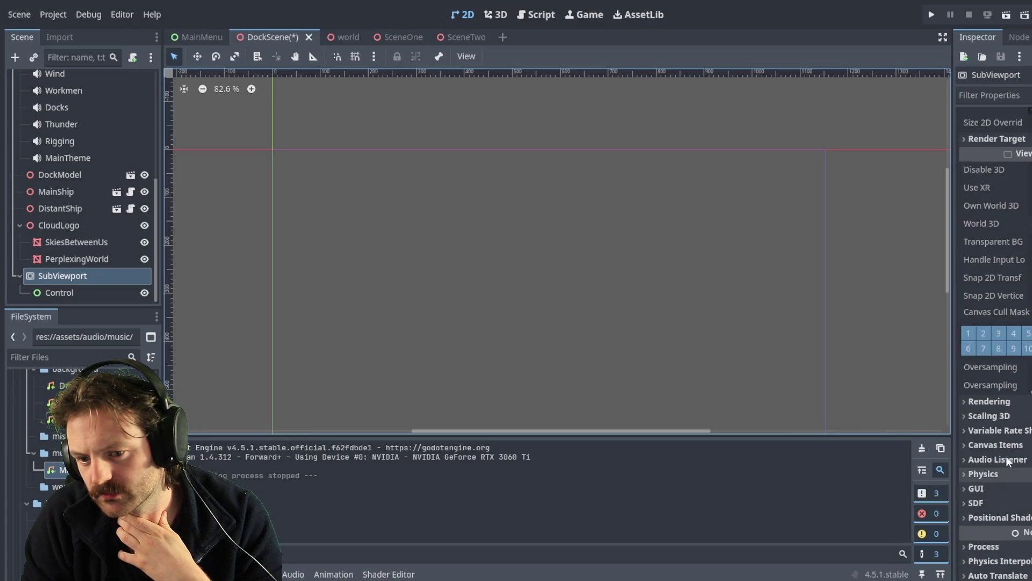
{"action": "scroll", "coordinate": [1011, 479], "scroll_direction": "down", "scroll_amount": 3}
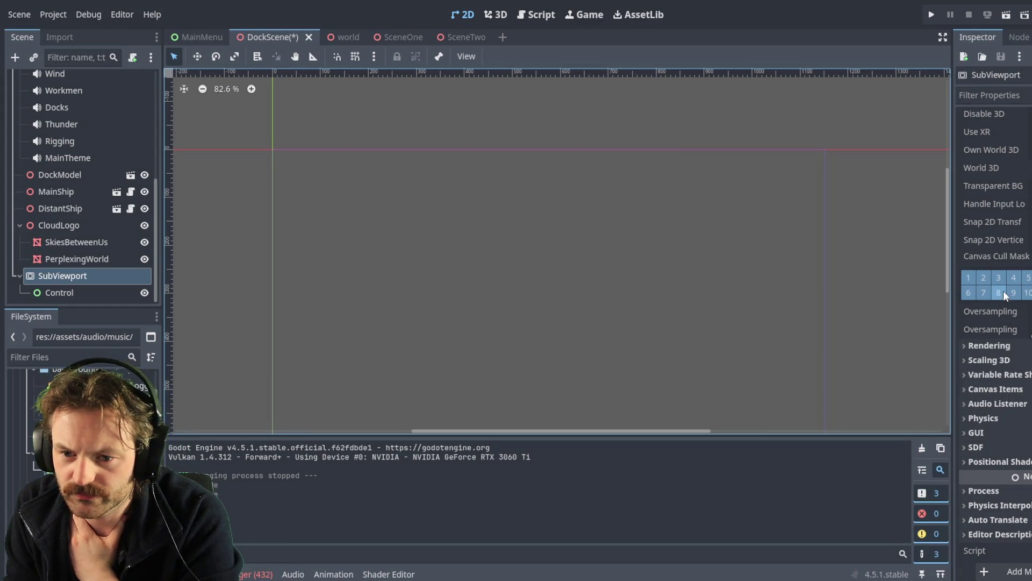
{"action": "scroll", "coordinate": [1001, 301], "scroll_direction": "up", "scroll_amount": 10}
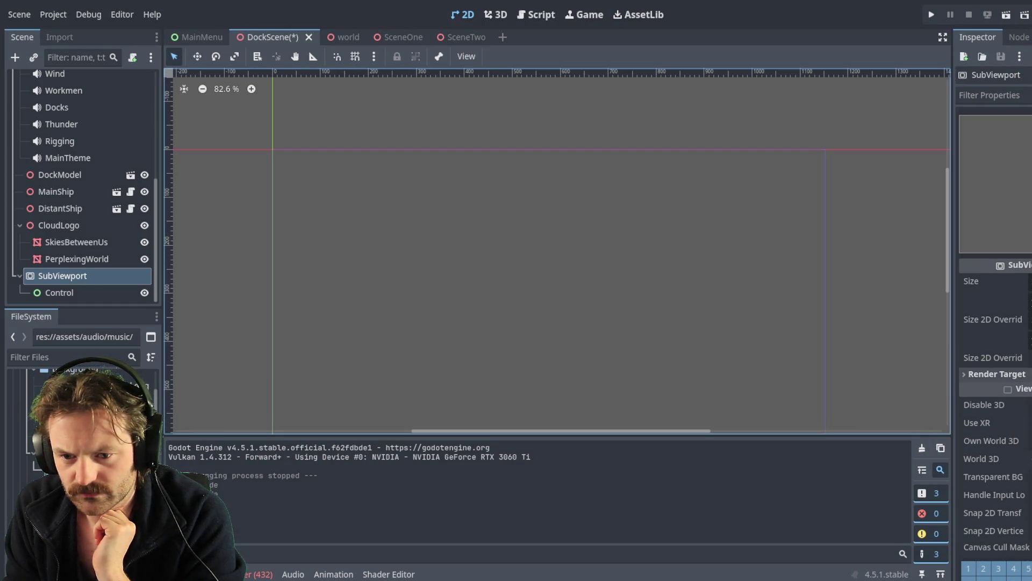
{"action": "left_click", "coordinate": [972, 377]}
{"action": "left_click", "coordinate": [973, 377]}
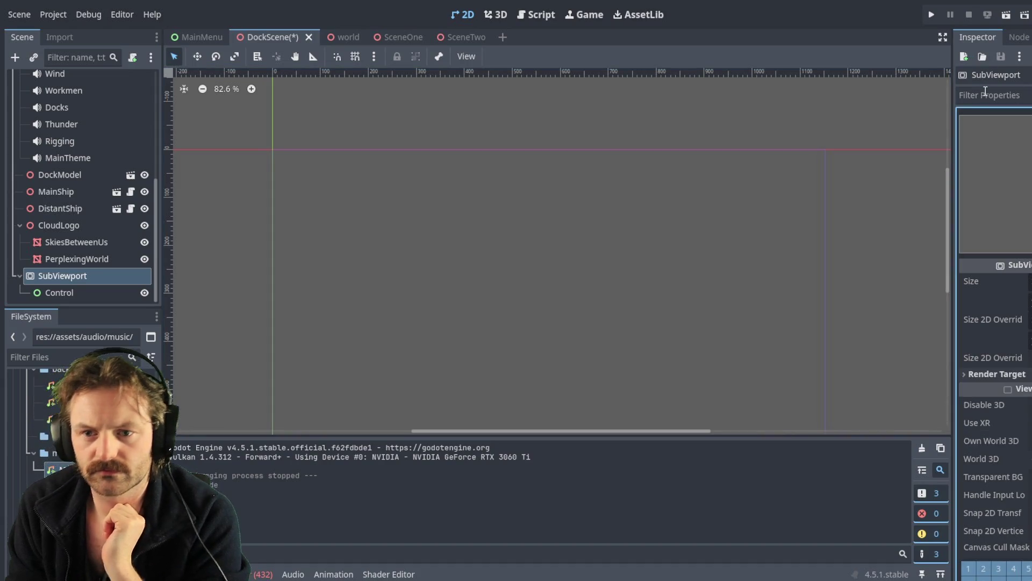
Filter the SubViewport's properties by 'tex' and expand the Canvas Items Default Texture settings.
{"action": "left_click", "coordinate": [985, 94]}
{"action": "type", "text": "t"}
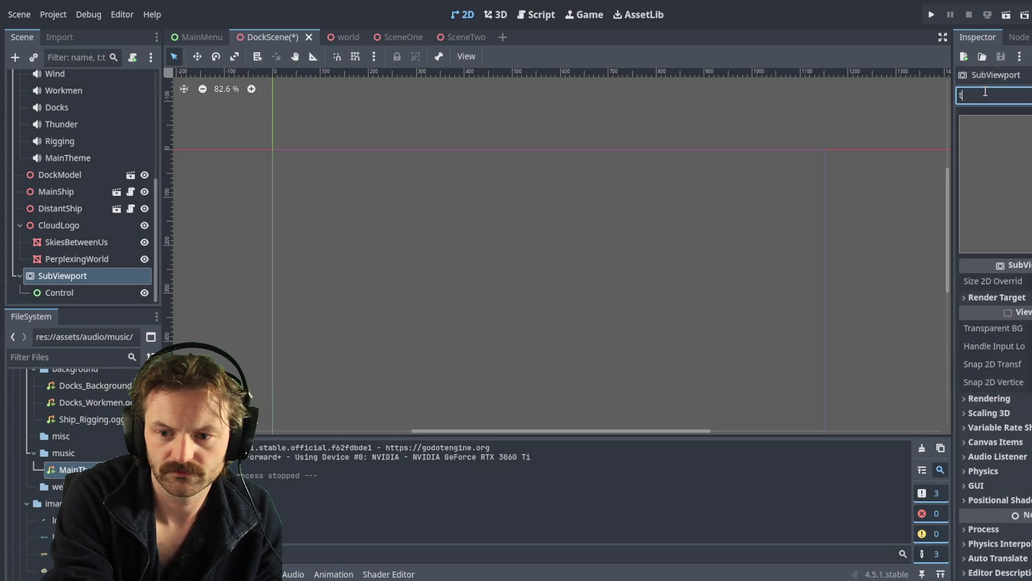
{"action": "type", "text": "ex"}
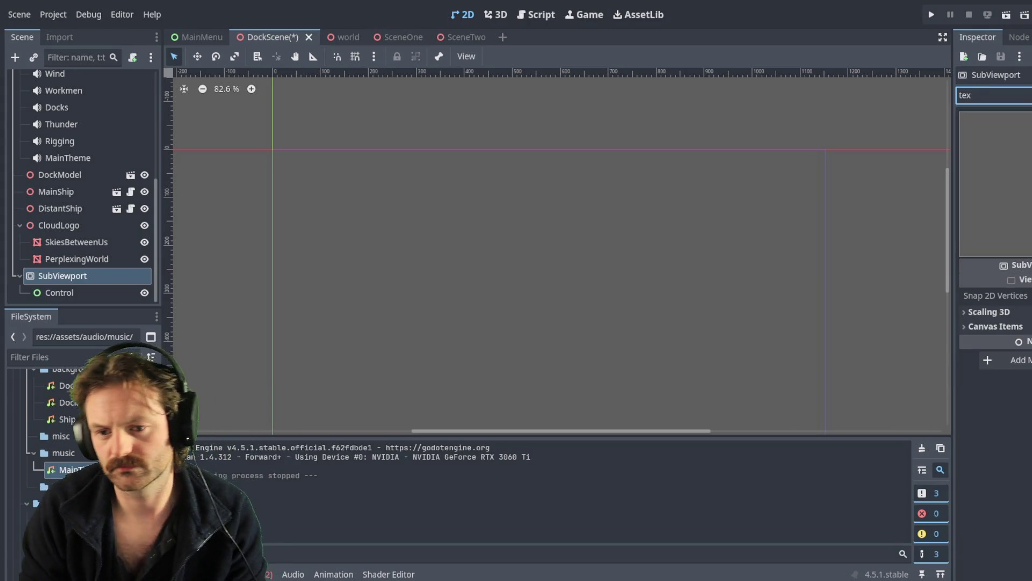
{"action": "left_click", "coordinate": [967, 311]}
{"action": "left_click", "coordinate": [965, 313]}
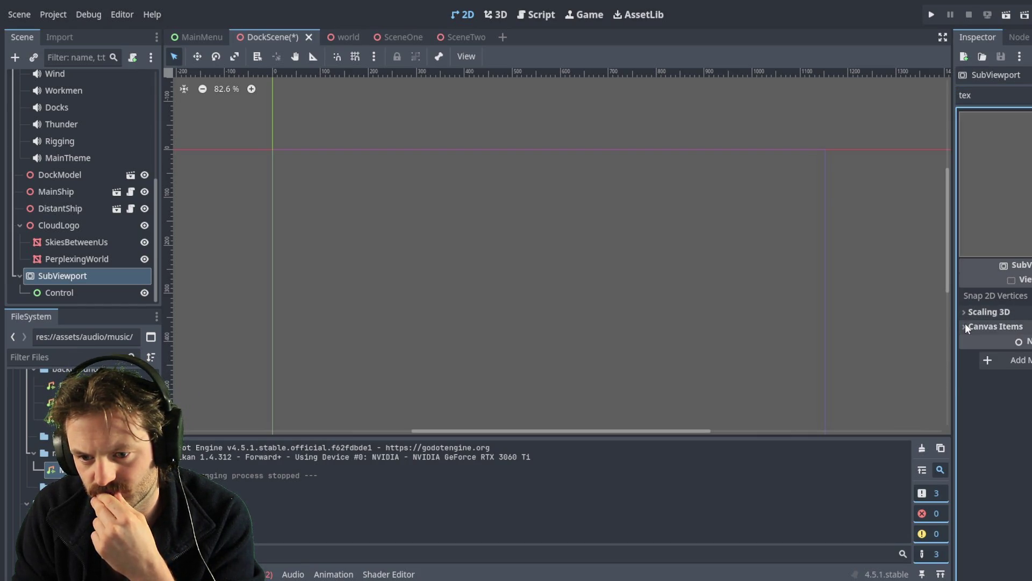
{"action": "left_click", "coordinate": [966, 326]}
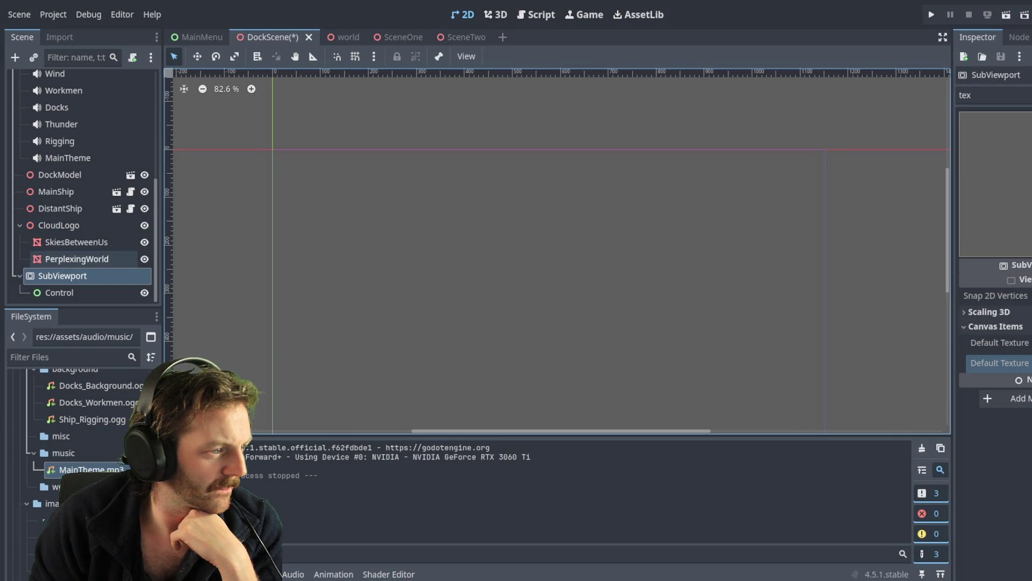
{"action": "left_click", "coordinate": [70, 276]}
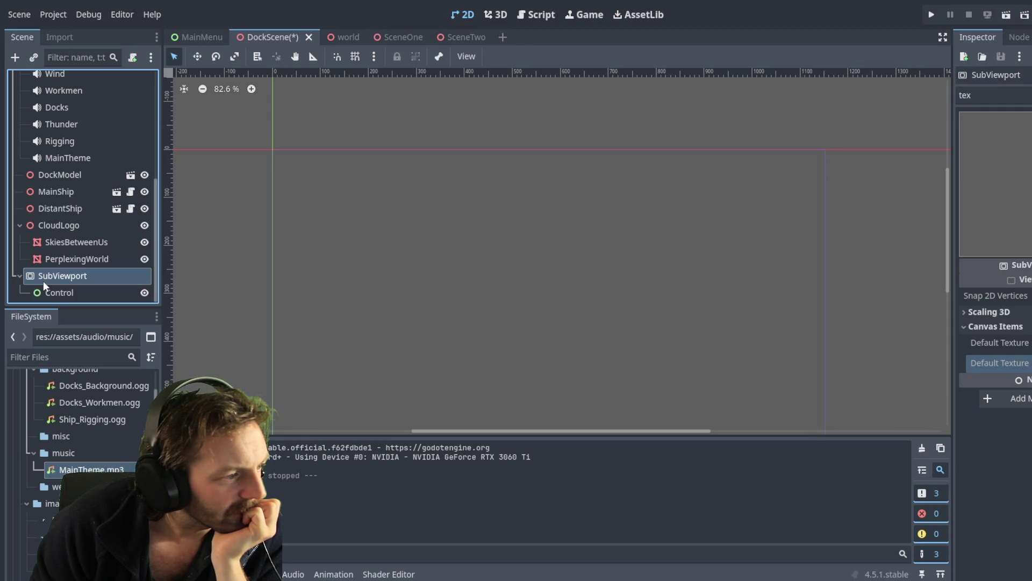
Rename the SubViewport to CloudMenu, then delete it with its Control child.
{"action": "key", "text": "ctrl+shift+z"}
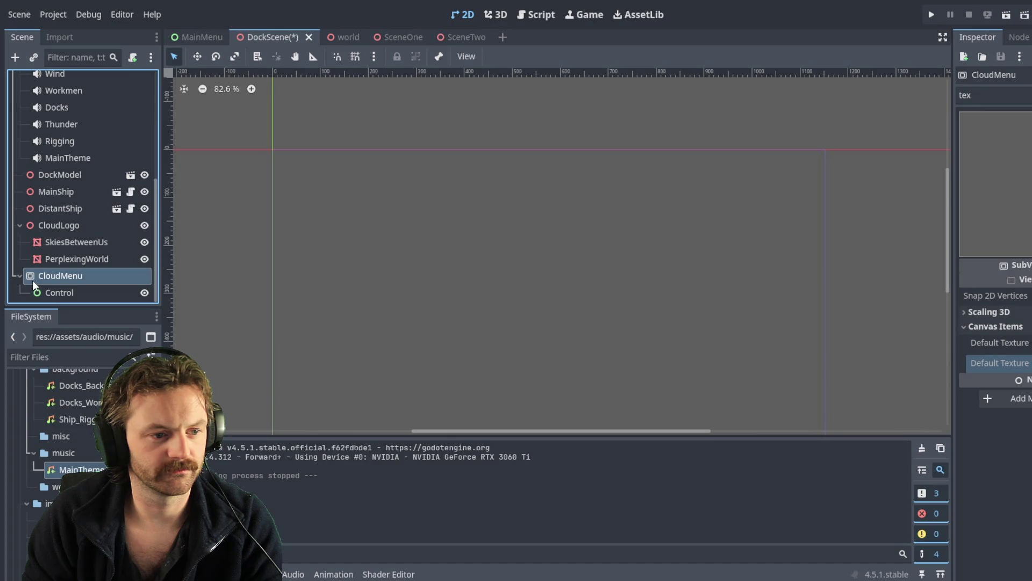
{"action": "key", "text": "Delete"}
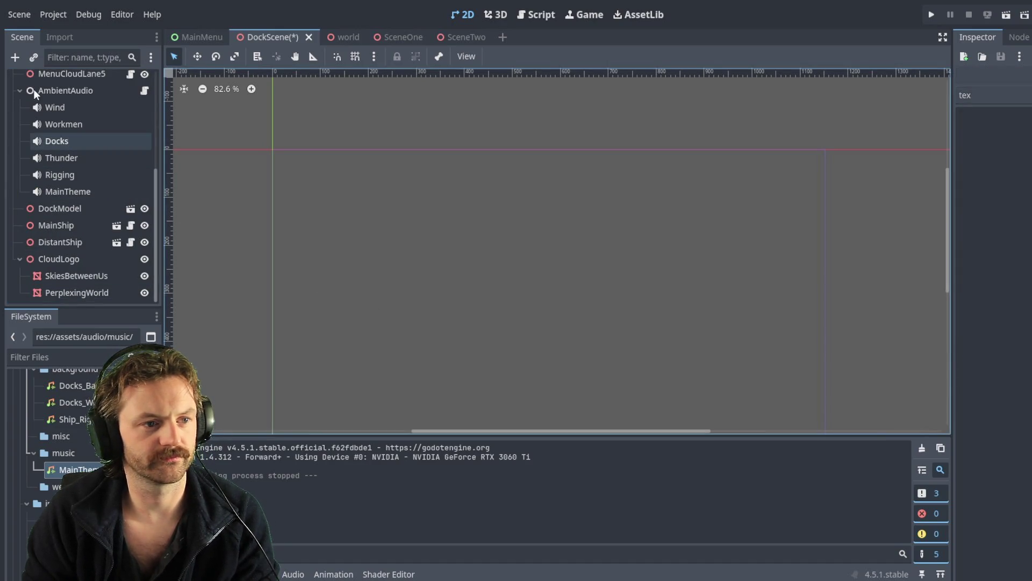
{"action": "scroll", "coordinate": [34, 90], "scroll_direction": "up", "scroll_amount": 5}
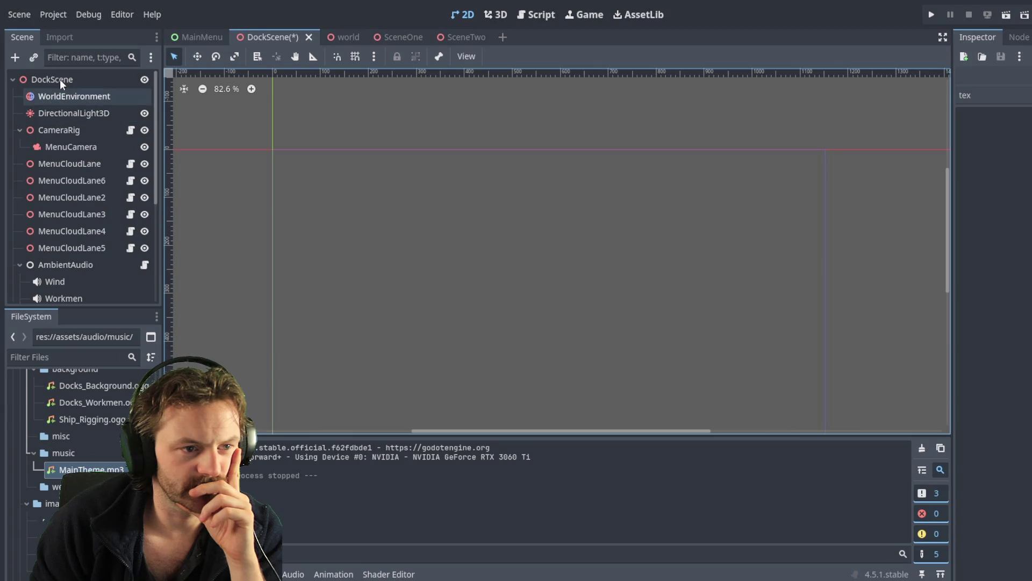
Add a Node3D under the DockScene root and name it CloudMenu.
{"action": "left_click", "coordinate": [60, 79]}
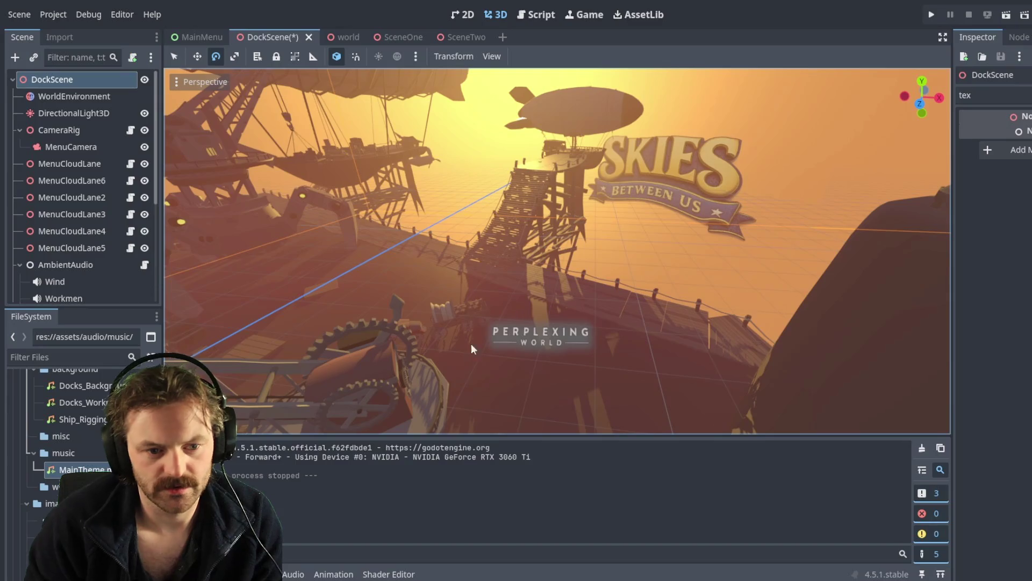
{"action": "key", "text": "ctrl+a"}
{"action": "key", "text": "Return"}
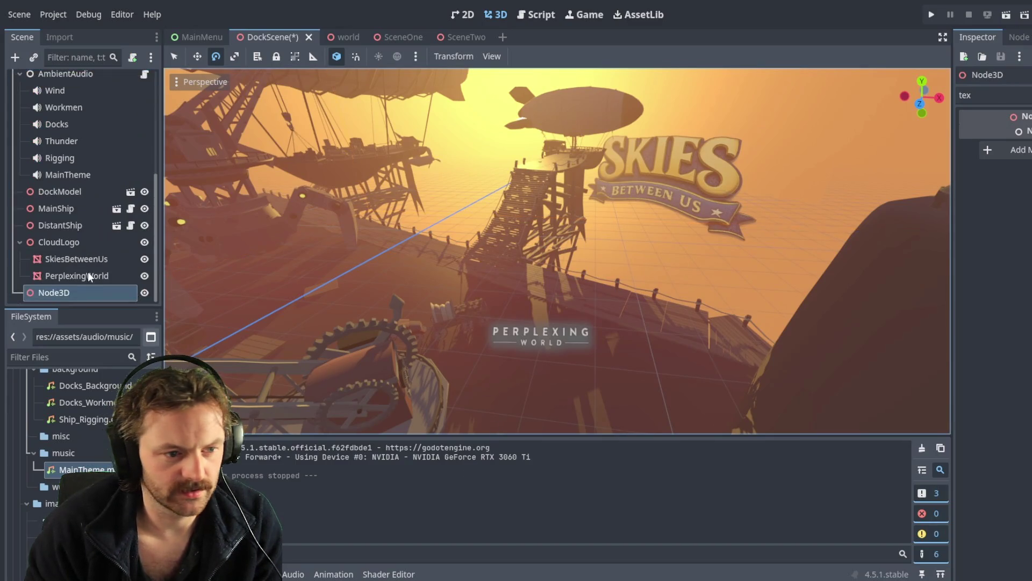
{"action": "left_click", "coordinate": [65, 292]}
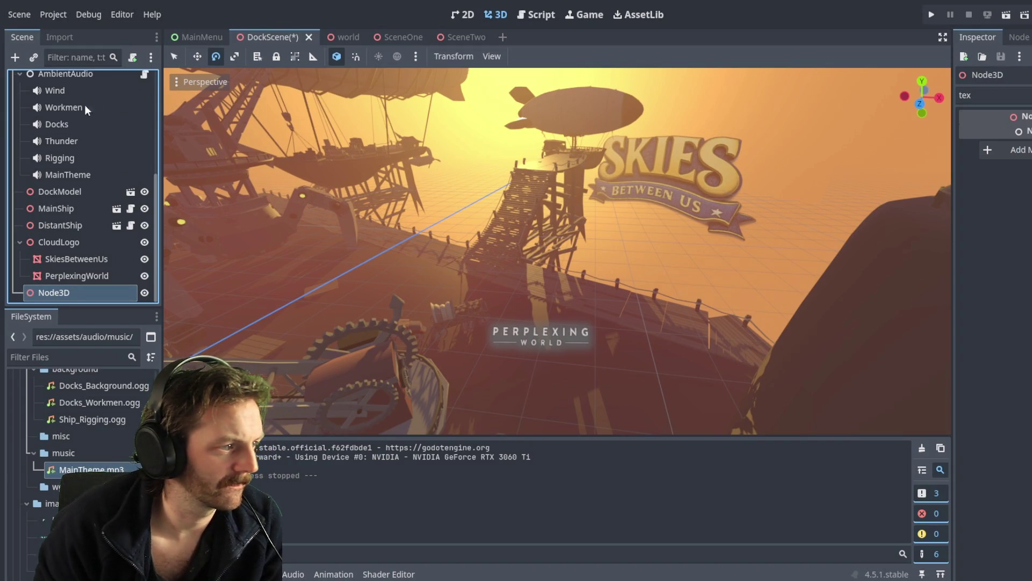
{"action": "type", "text": "CloudMenu"}
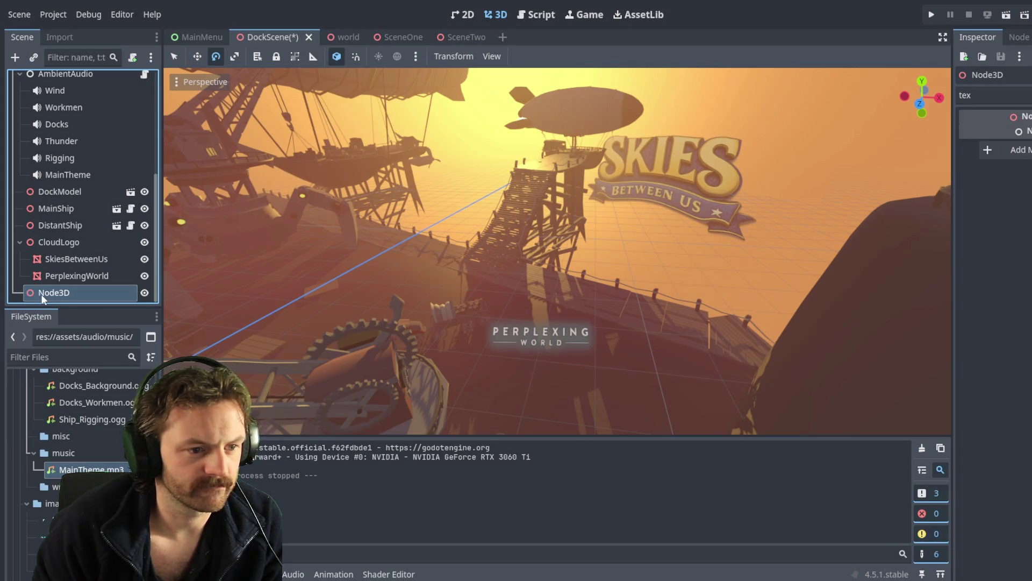
{"action": "key", "text": "Return"}
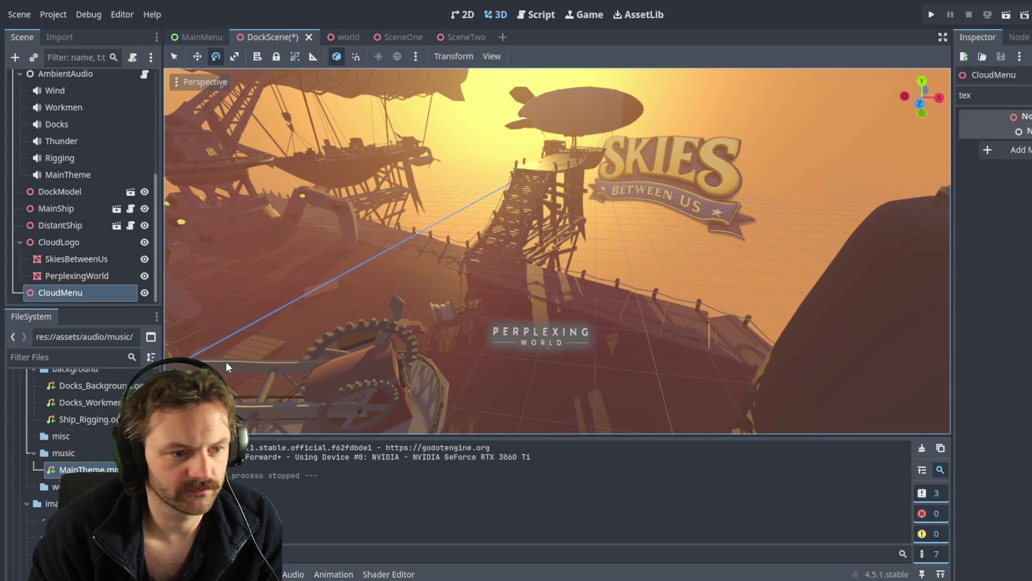
Add a MeshInstance3D child named MenuQuad under CloudMenu.
{"action": "key", "text": "ctrl+v"}
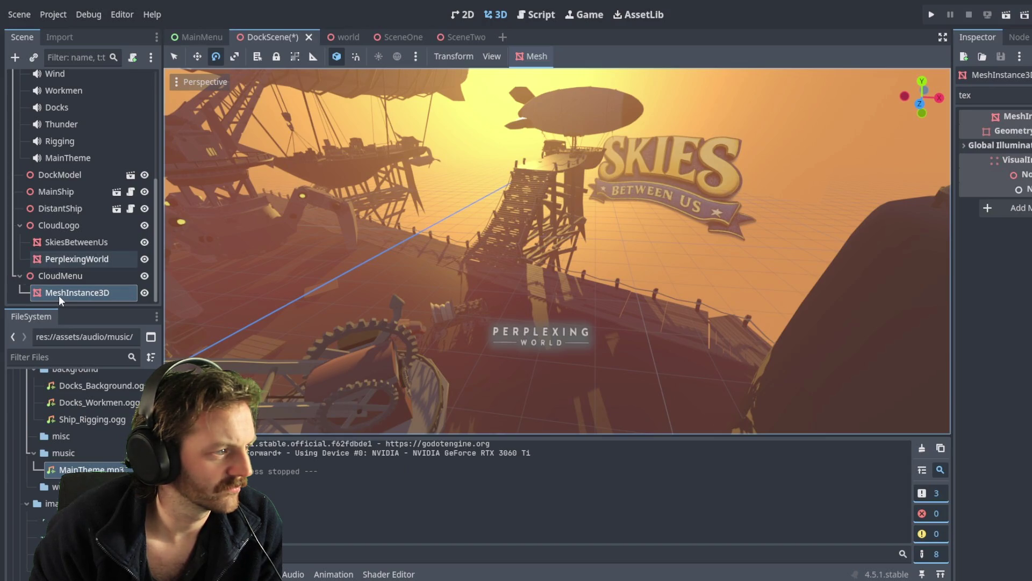
{"action": "left_click", "coordinate": [69, 297]}
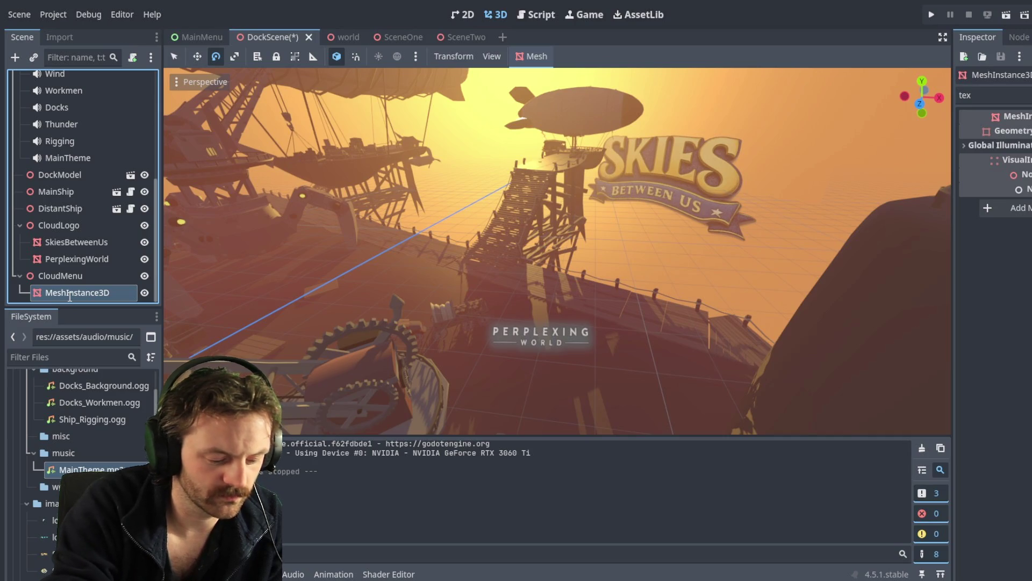
{"action": "type", "text": "MenuQuad"}
{"action": "key", "text": "Return"}
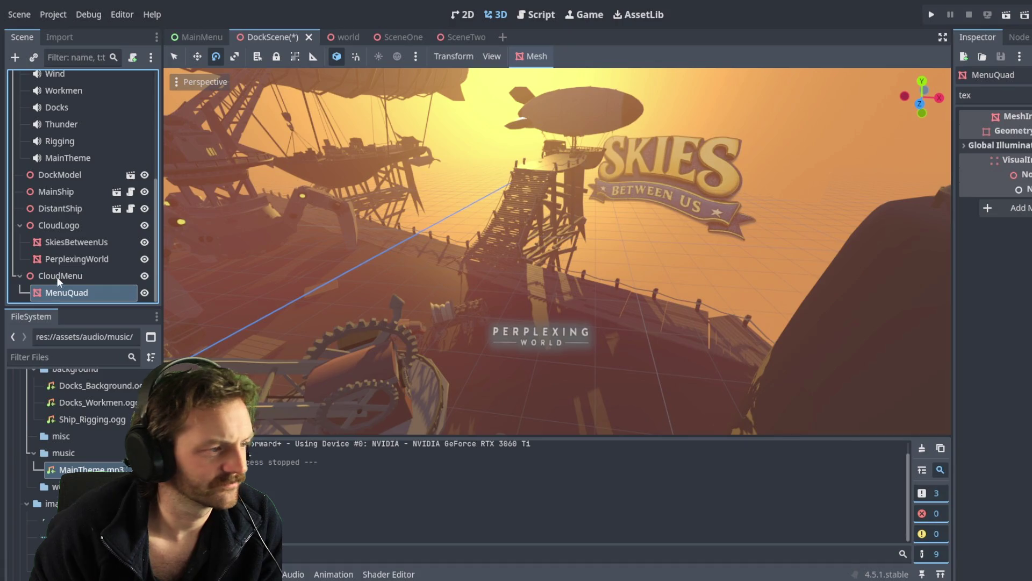
{"action": "left_click", "coordinate": [57, 276]}
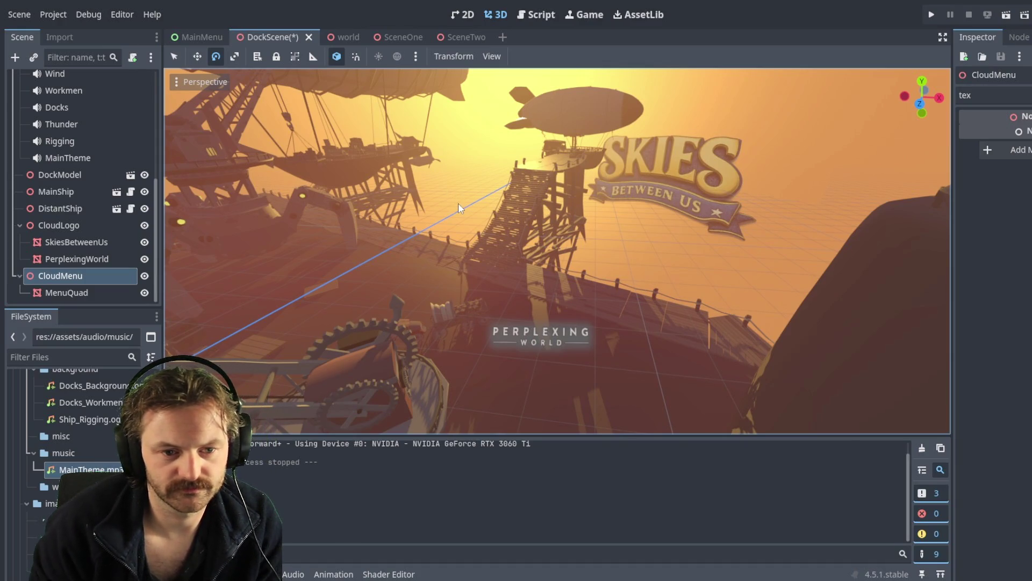
Add a SubViewport child under CloudMenu and name it MenuViewport.
{"action": "key", "text": "ctrl+v"}
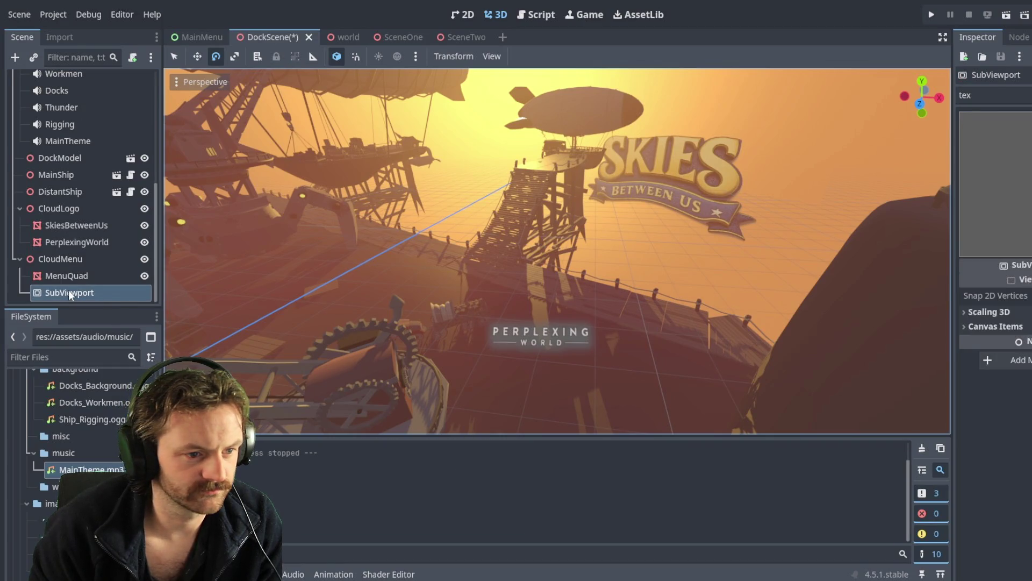
{"action": "left_click", "coordinate": [69, 290]}
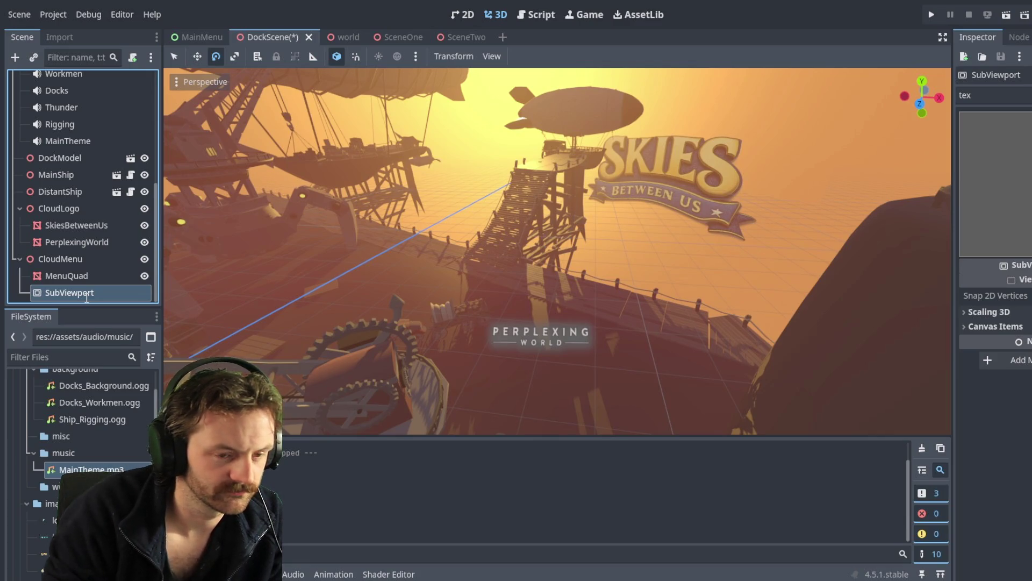
{"action": "type", "text": "MenuViewport"}
{"action": "key", "text": "Return"}
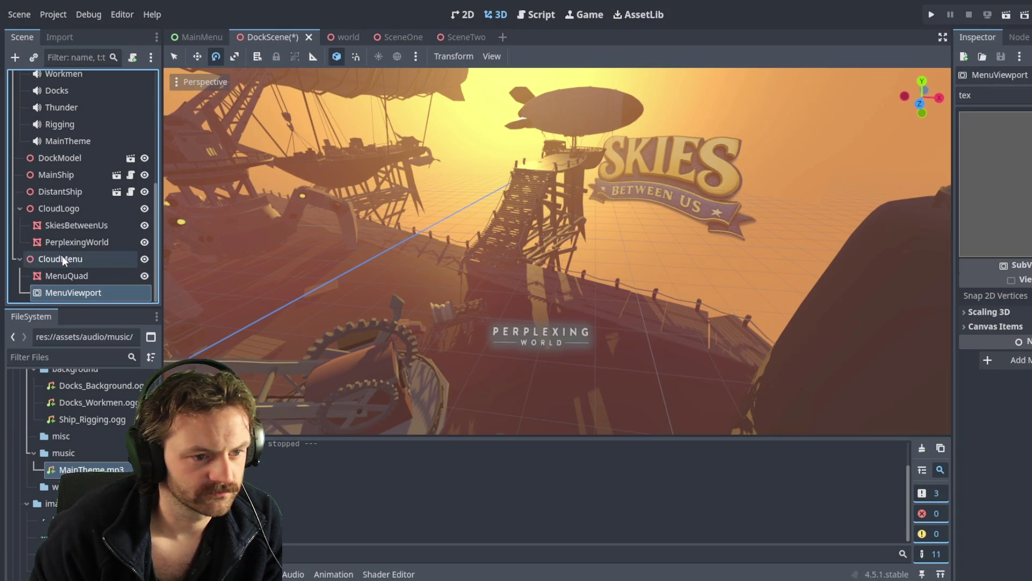
{"action": "left_click", "coordinate": [63, 258]}
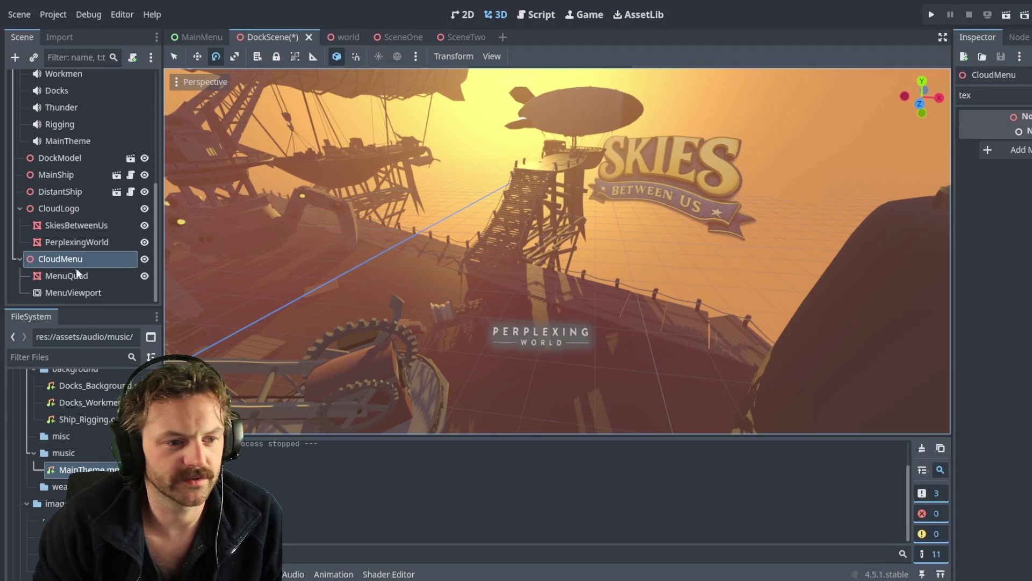
{"action": "left_click", "coordinate": [60, 293]}
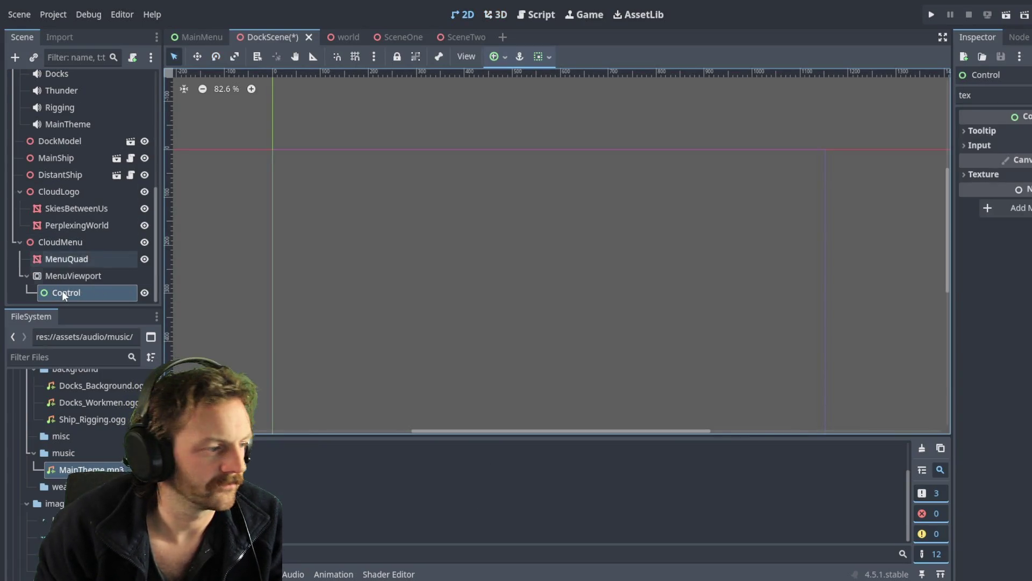
Add a Control child to MenuViewport and rename it MenuUI.
{"action": "left_click", "coordinate": [63, 290]}
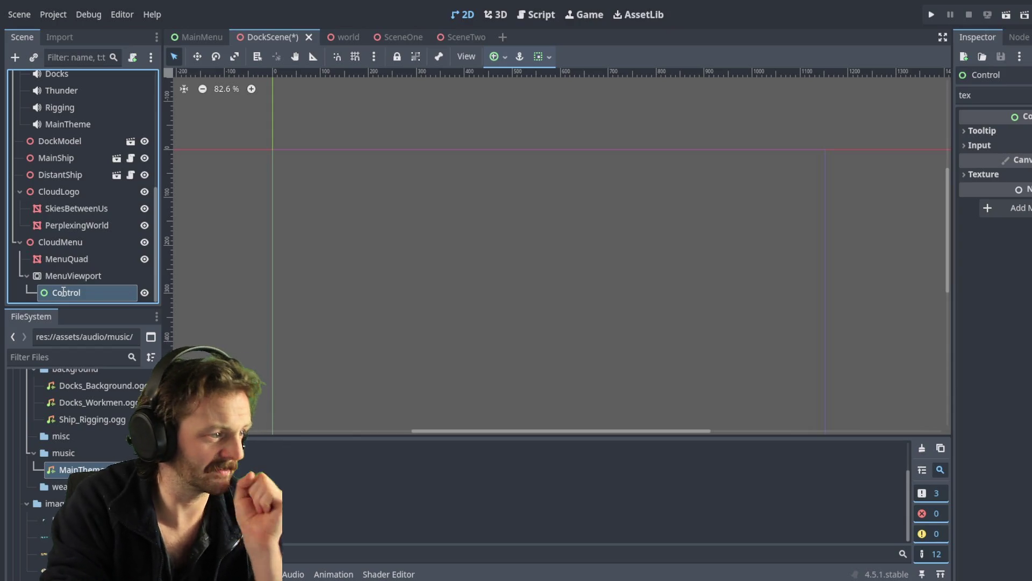
{"action": "double_click", "coordinate": [62, 290]}
{"action": "type", "text": "MenuUI"}
{"action": "key", "text": "Return"}
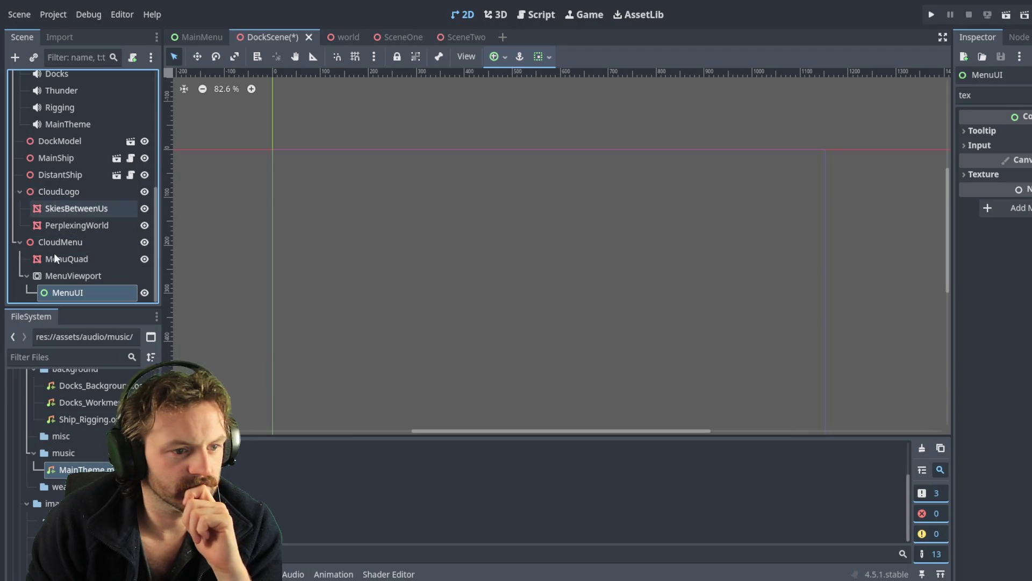
{"action": "left_click", "coordinate": [56, 276]}
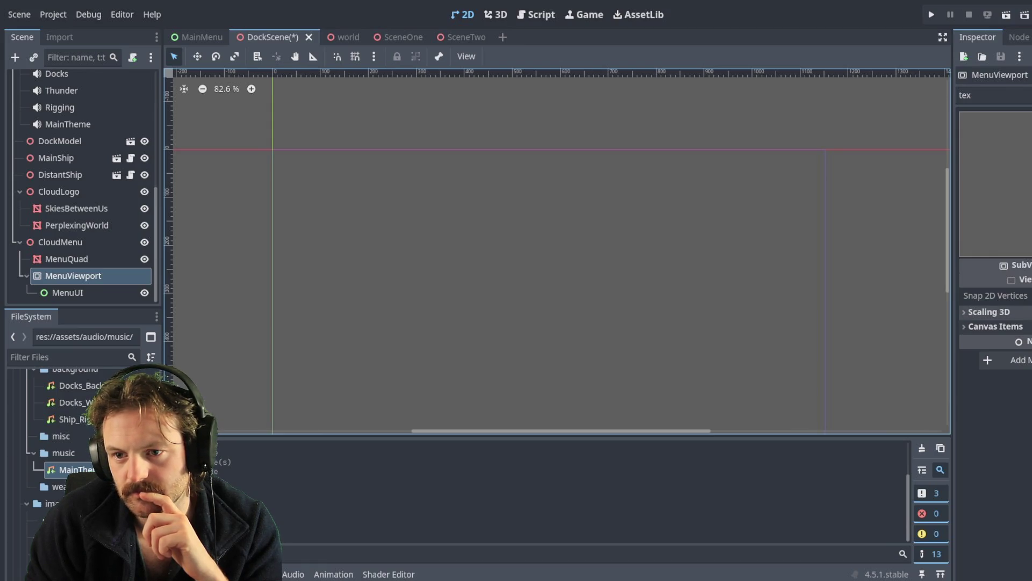
Clear the 'tex' property filter and set MenuViewport's Size width to 1920.
{"action": "left_click", "coordinate": [995, 95]}
{"action": "key", "text": "BackSpace"}
{"action": "key", "text": "BackSpace"}
{"action": "key", "text": "BackSpace"}
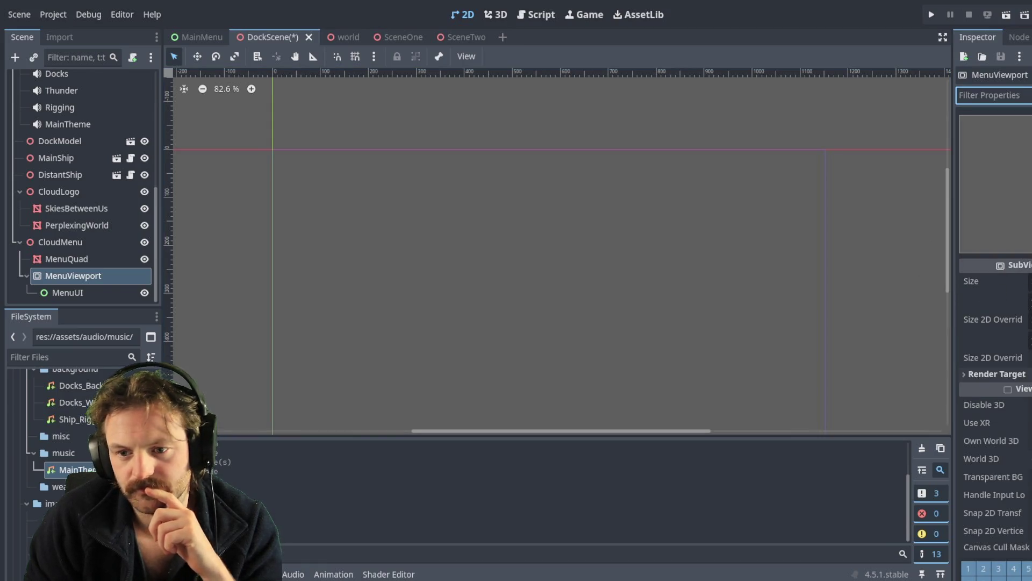
{"action": "key", "text": "Tab"}
{"action": "type", "text": "1920"}
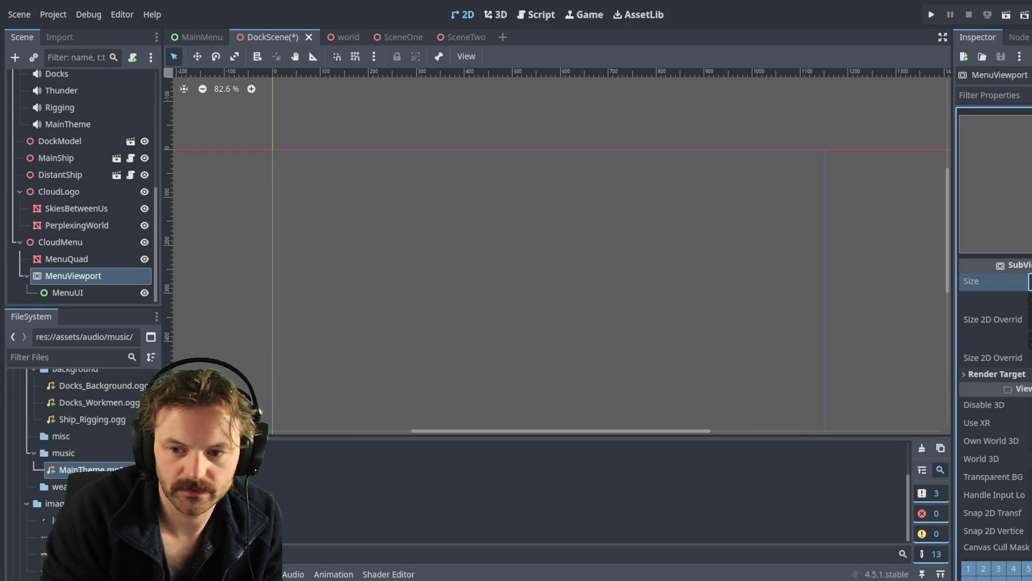
{"action": "key", "text": "Tab"}
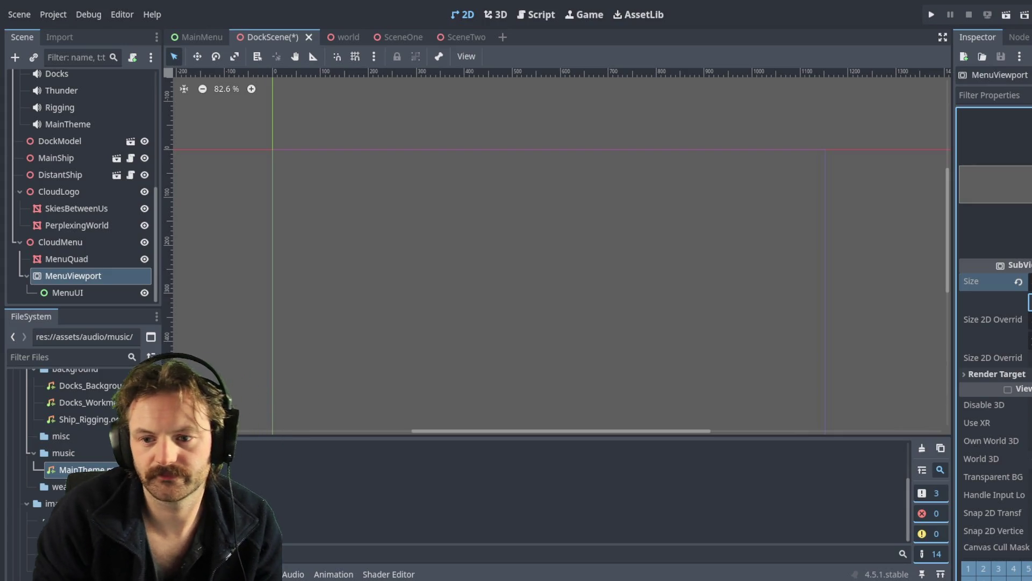
{"action": "key", "text": "Return"}
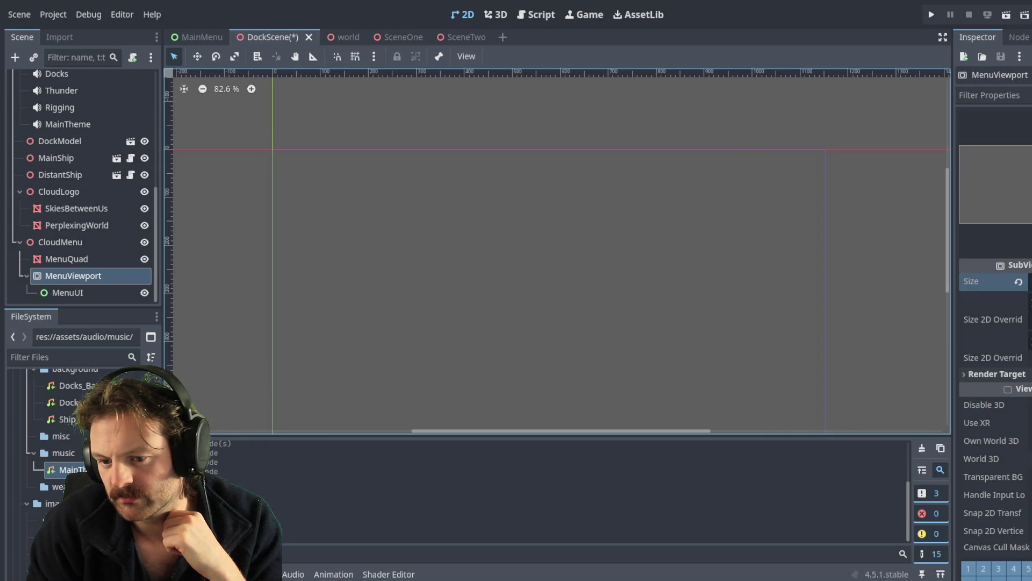
Turn on Transparent BG and Disable 3D for MenuViewport.
{"action": "left_click", "coordinate": [1028, 477]}
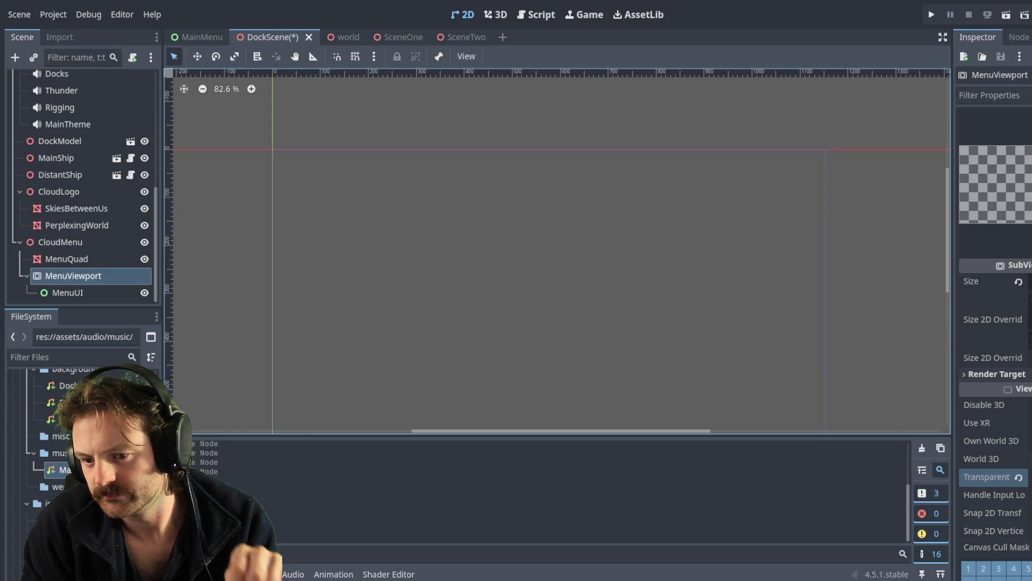
{"action": "left_click", "coordinate": [1028, 405]}
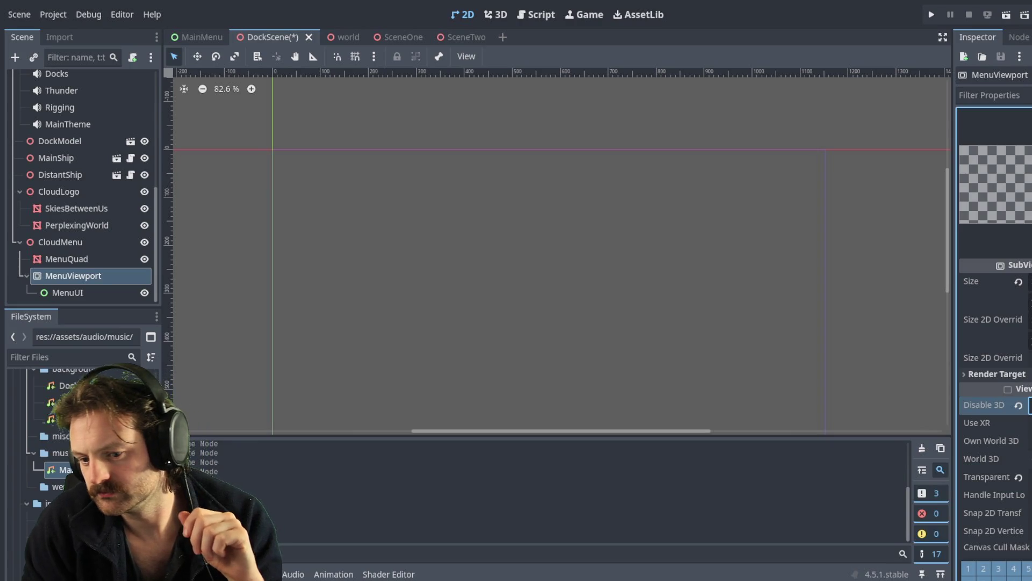
{"action": "scroll", "coordinate": [1016, 525], "scroll_direction": "down", "scroll_amount": 2}
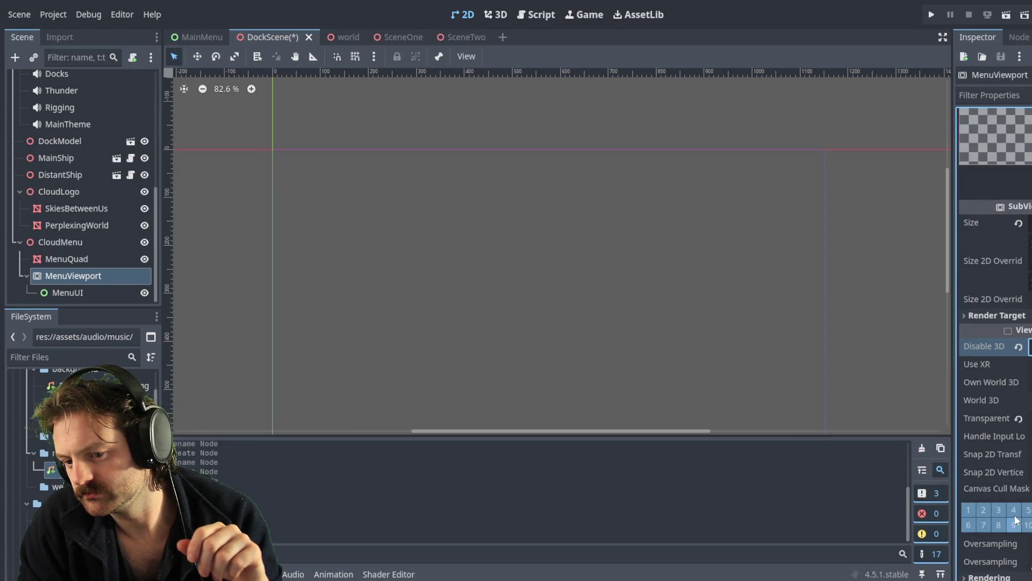
{"action": "scroll", "coordinate": [1016, 518], "scroll_direction": "down", "scroll_amount": 10}
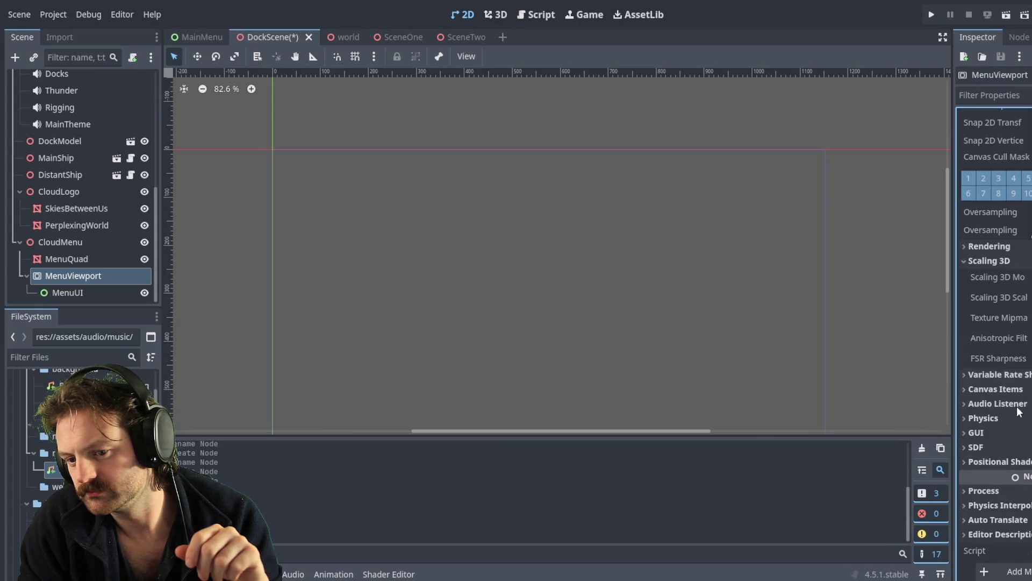
{"action": "scroll", "coordinate": [997, 325], "scroll_direction": "up", "scroll_amount": 7}
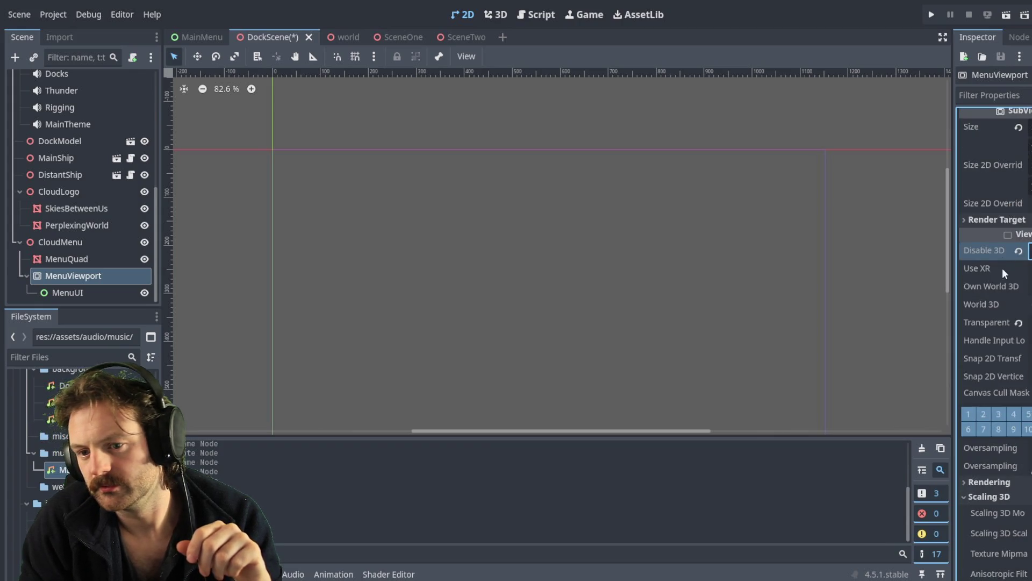
{"action": "scroll", "coordinate": [995, 161], "scroll_direction": "up", "scroll_amount": 5}
{"action": "left_click", "coordinate": [997, 94]}
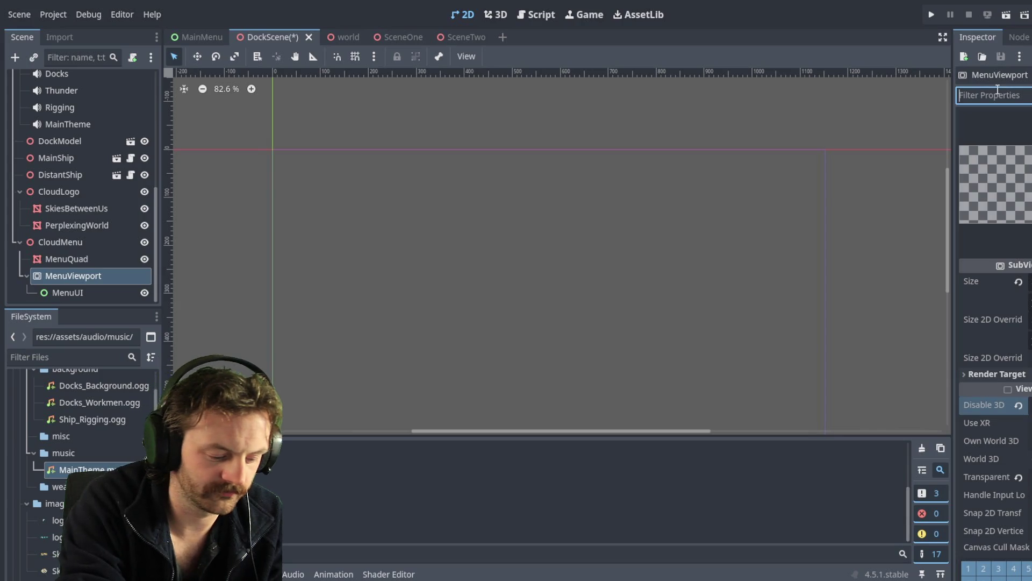
Filter by 'updat', change MenuViewport's Render Target Update Mode, and switch to the MainMenu scene.
{"action": "type", "text": "updat"}
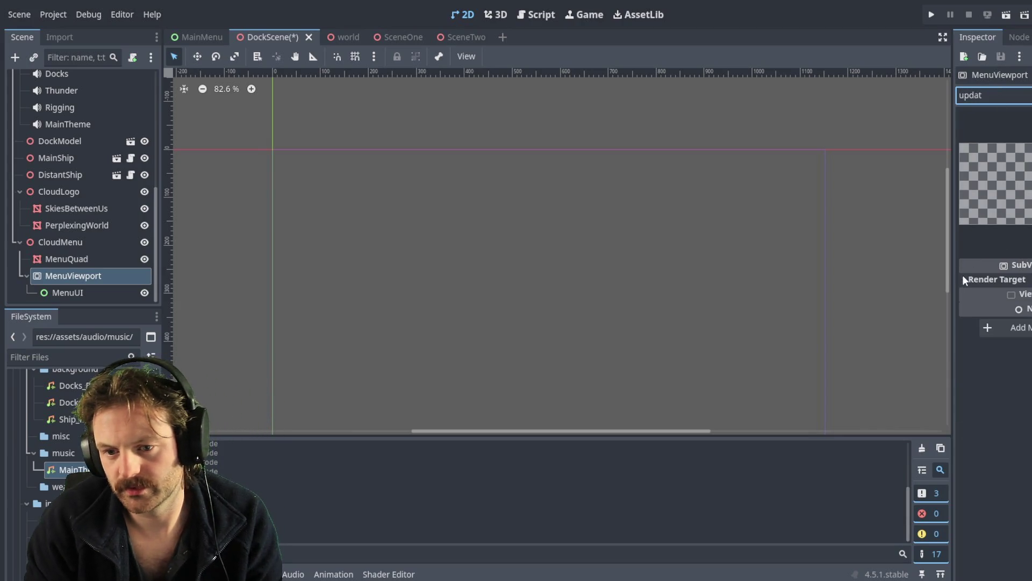
{"action": "left_click", "coordinate": [964, 280]}
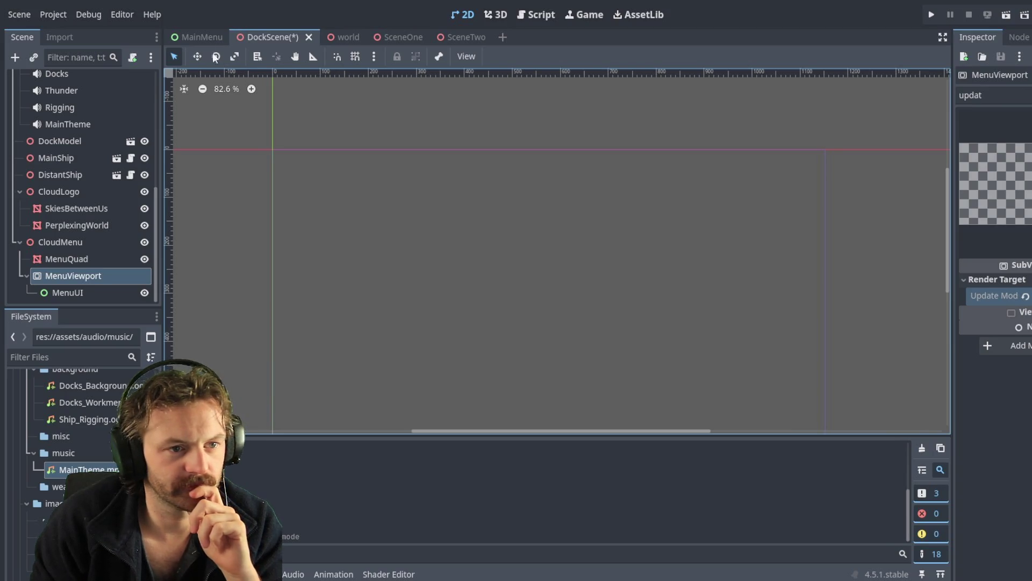
{"action": "left_click", "coordinate": [203, 37]}
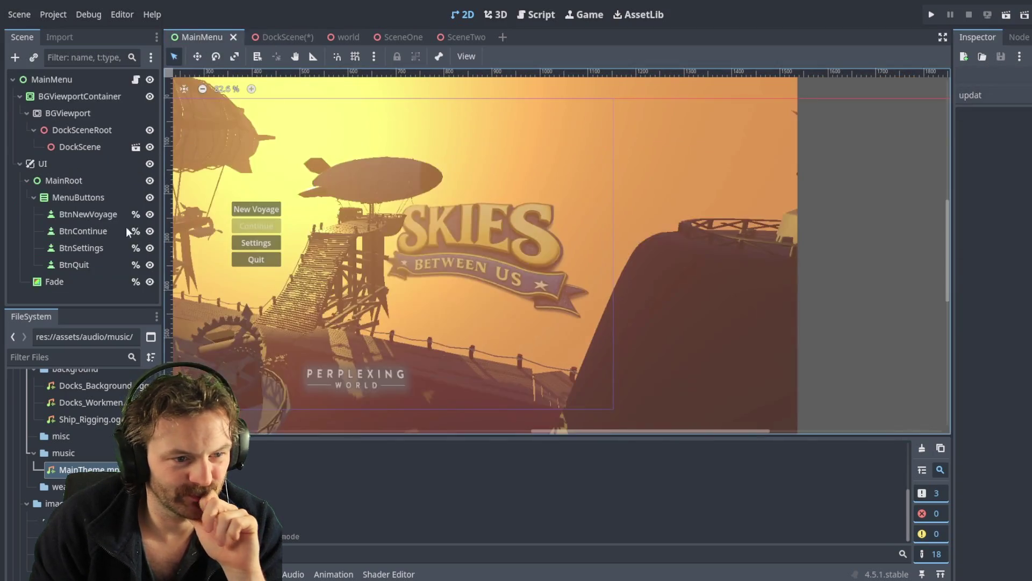
Select MenuButtons with BtnNewVoyage, BtnContinue, BtnSettings and BtnQuit in the MainMenu scene.
{"action": "left_click", "coordinate": [77, 196]}
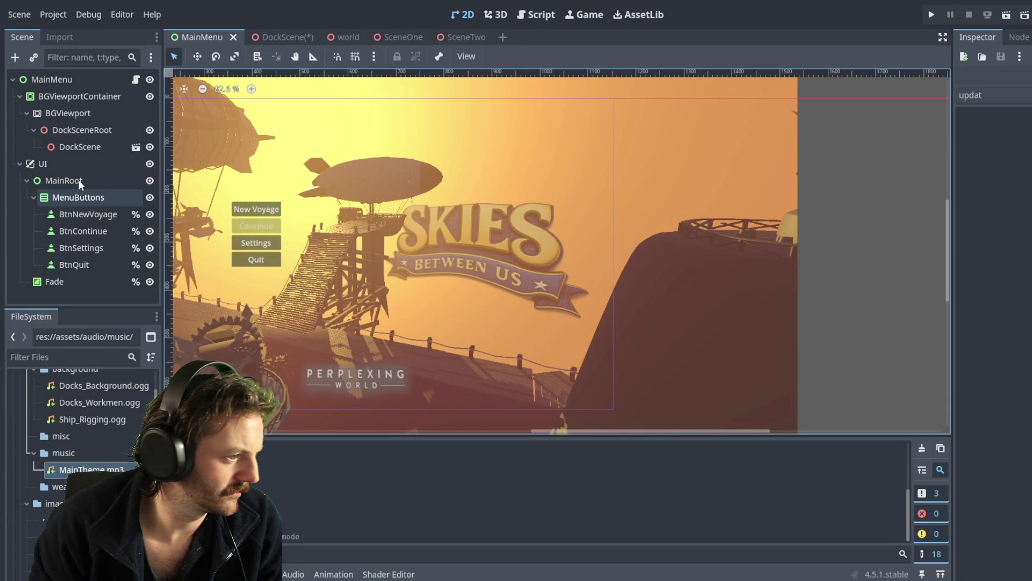
{"action": "left_click", "coordinate": [79, 180]}
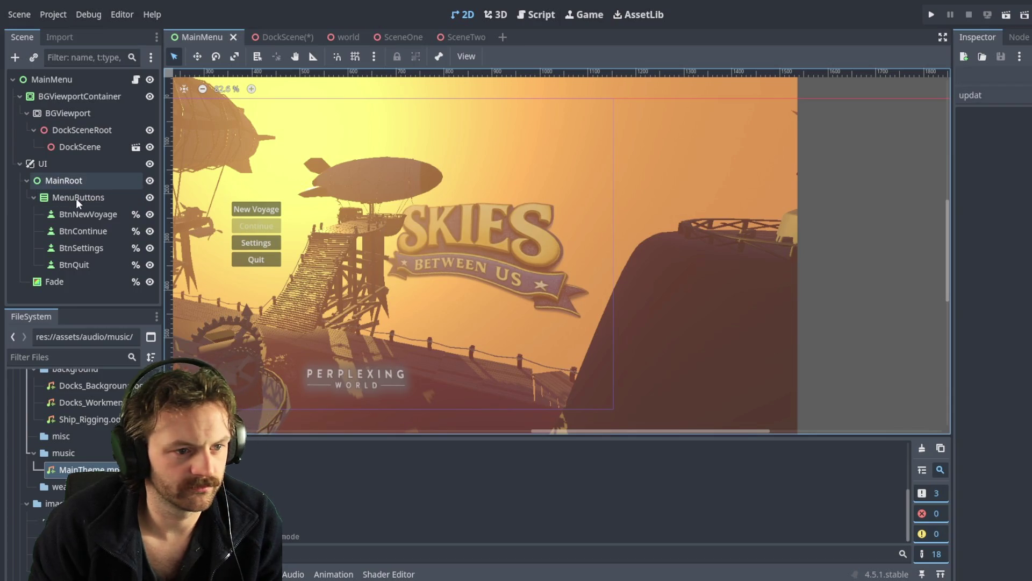
{"action": "left_click", "coordinate": [75, 197]}
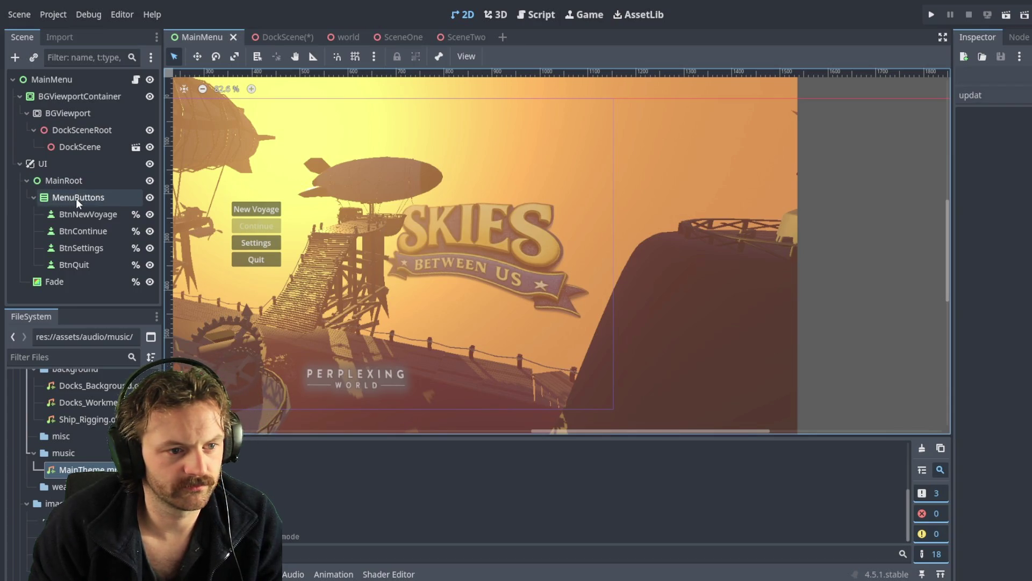
{"action": "left_click", "coordinate": [68, 267], "text": "shift"}
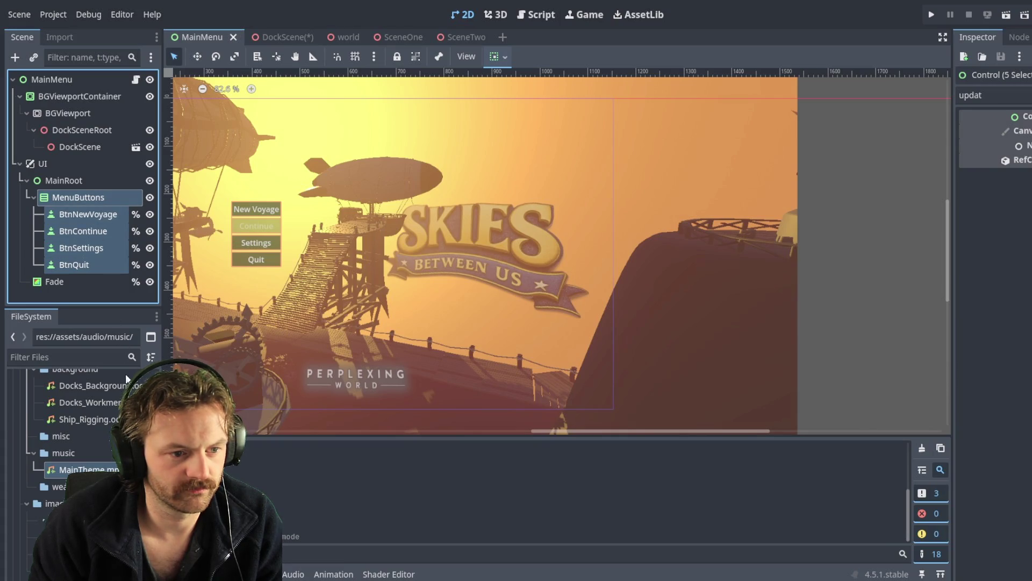
{"action": "left_click", "coordinate": [277, 56]}
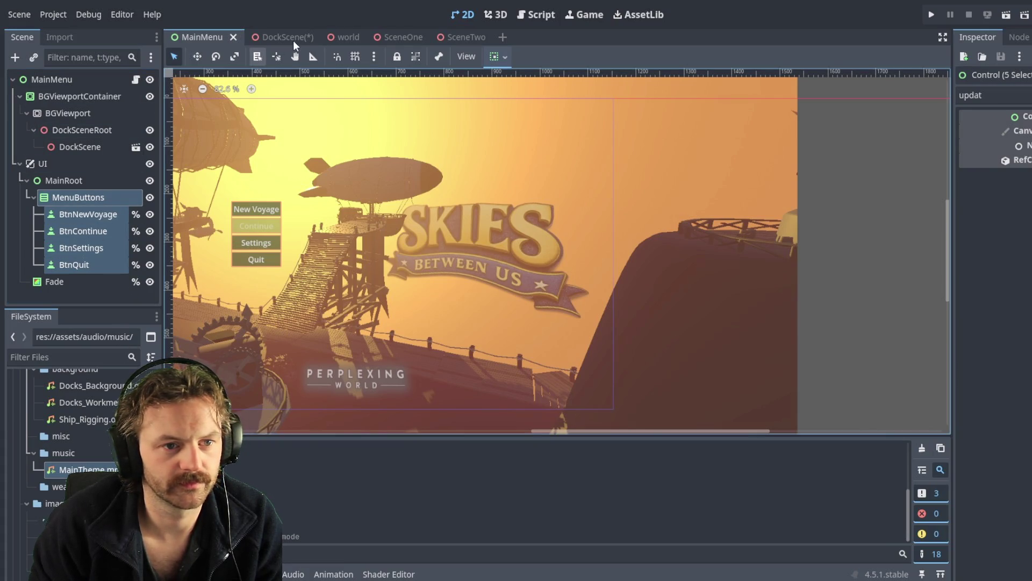
Back in DockScene, paste MenuButtons with its four buttons under MenuUI.
{"action": "left_click", "coordinate": [281, 37]}
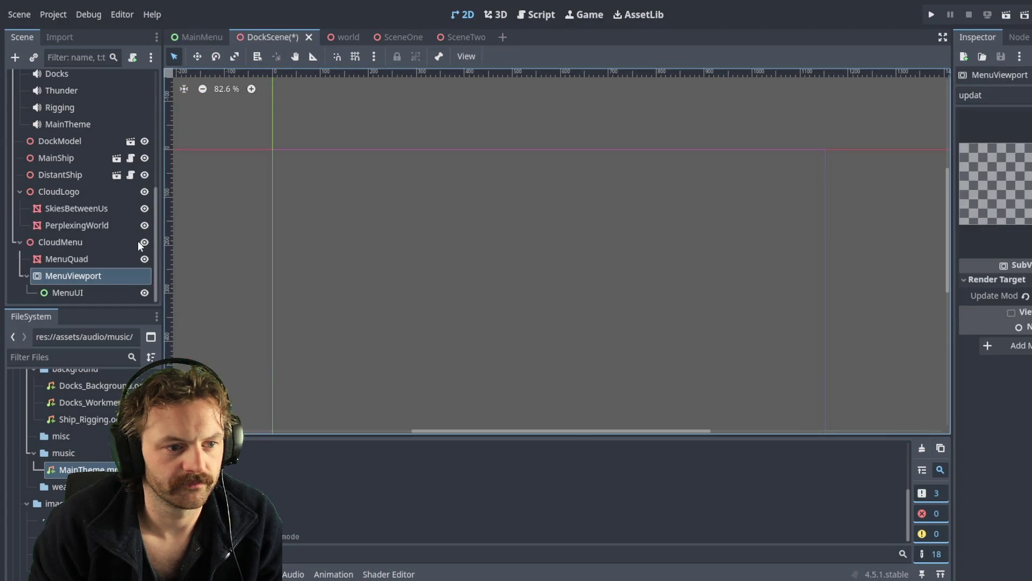
{"action": "left_click", "coordinate": [74, 294]}
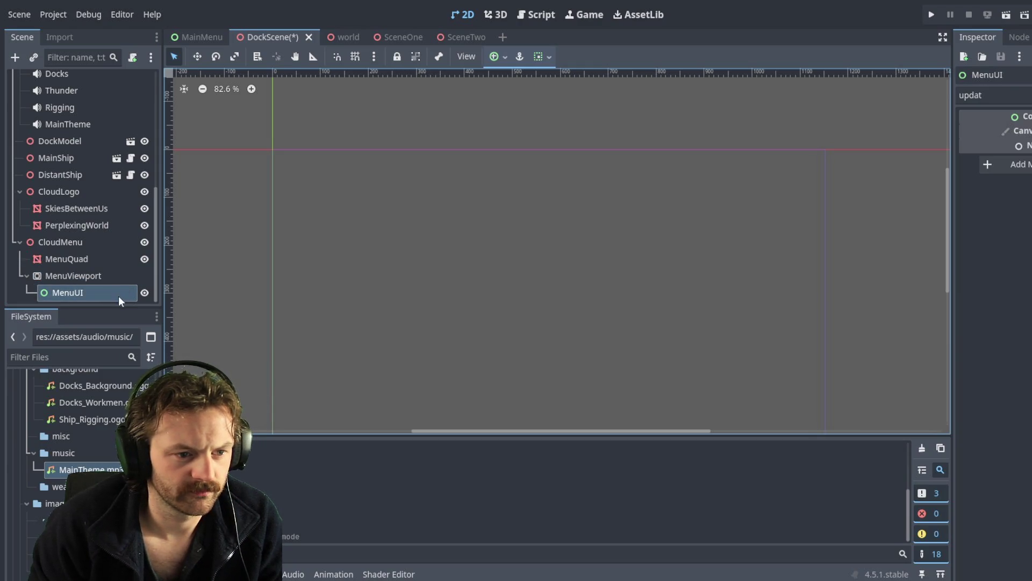
{"action": "key", "text": "ctrl+v"}
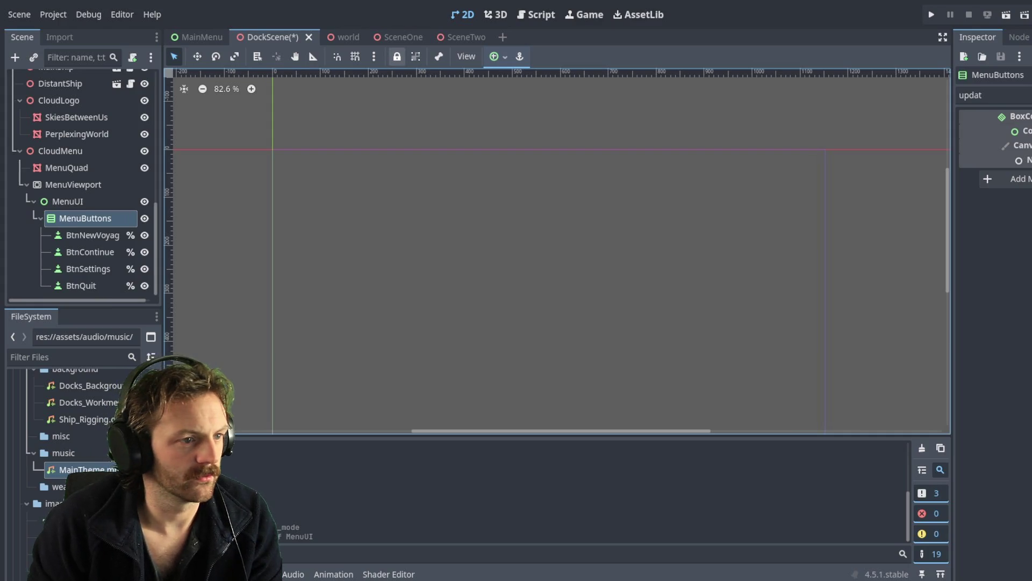
{"action": "left_click", "coordinate": [272, 37]}
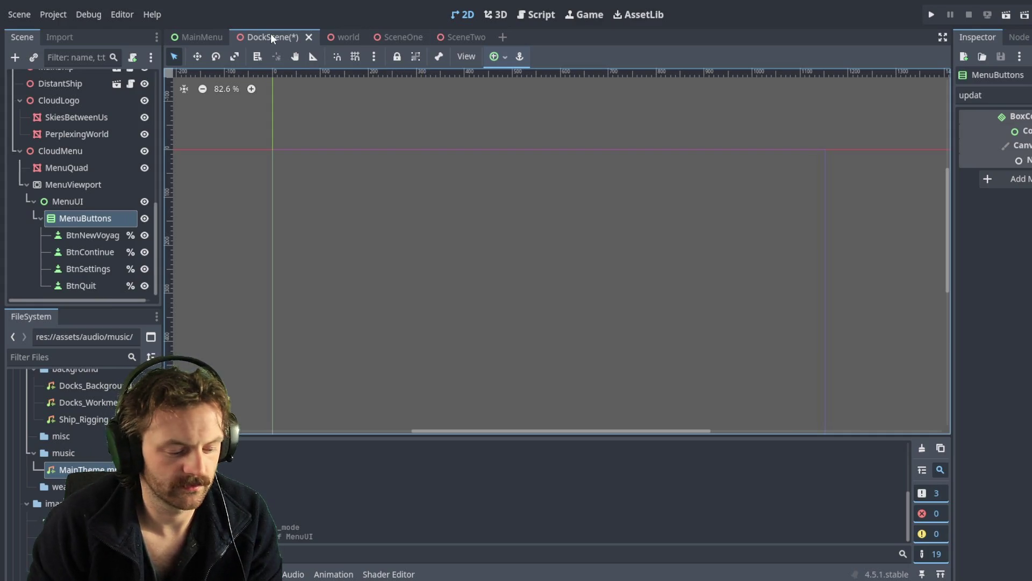
Save DockScene, then glance at the world scene and return to DockScene.
{"action": "key", "text": "ctrl+s"}
{"action": "left_click", "coordinate": [333, 36]}
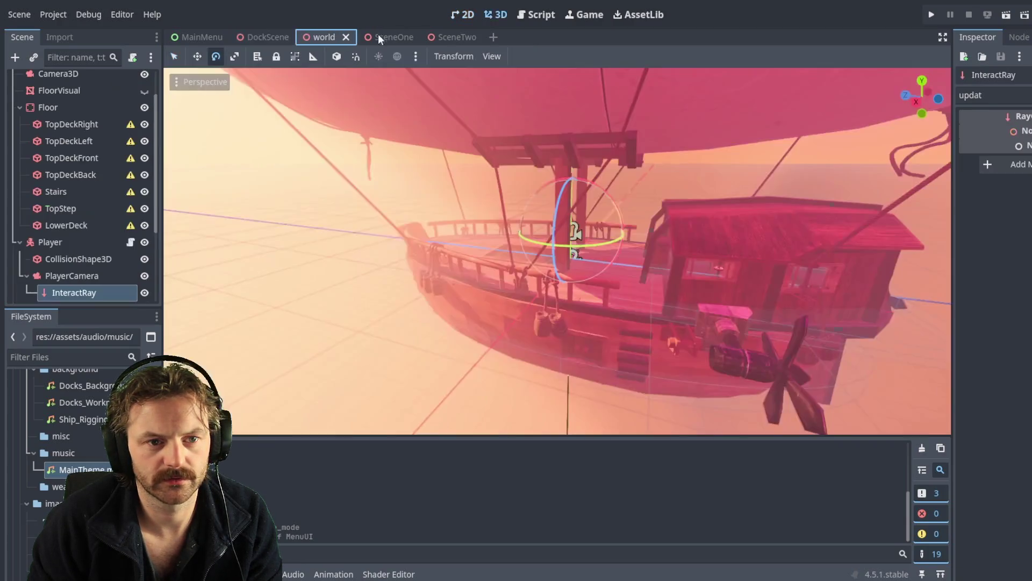
{"action": "left_click", "coordinate": [252, 36]}
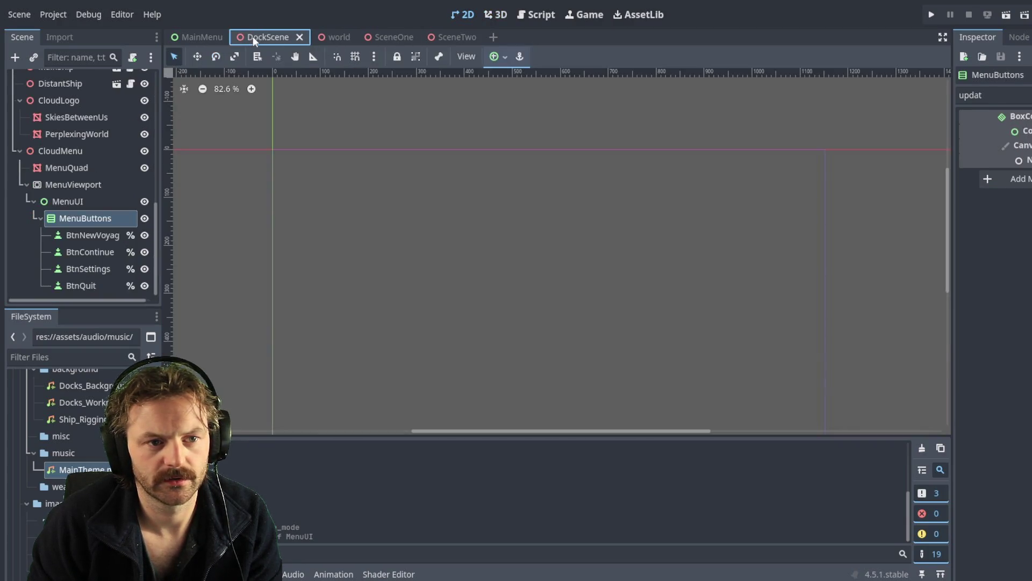
Look over the dock in the 3D view, then select the BtnNewVoyage button.
{"action": "left_click", "coordinate": [497, 15]}
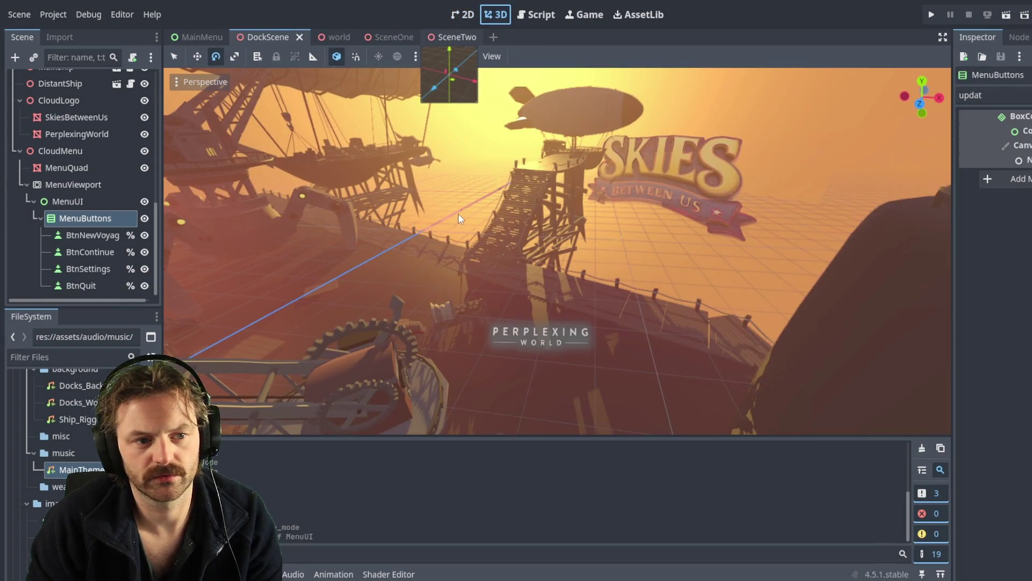
{"action": "mouse_move", "coordinate": [458, 217]}
{"action": "left_mouse_down"}
{"action": "mouse_move", "coordinate": [377, 280]}
{"action": "mouse_move", "coordinate": [339, 226]}
{"action": "left_mouse_up"}
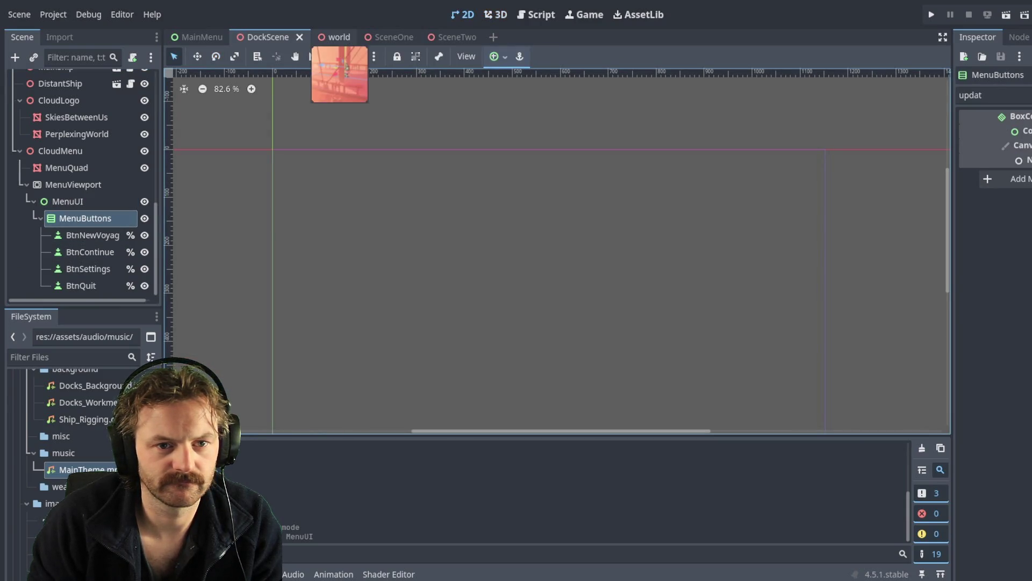
{"action": "left_click", "coordinate": [495, 15]}
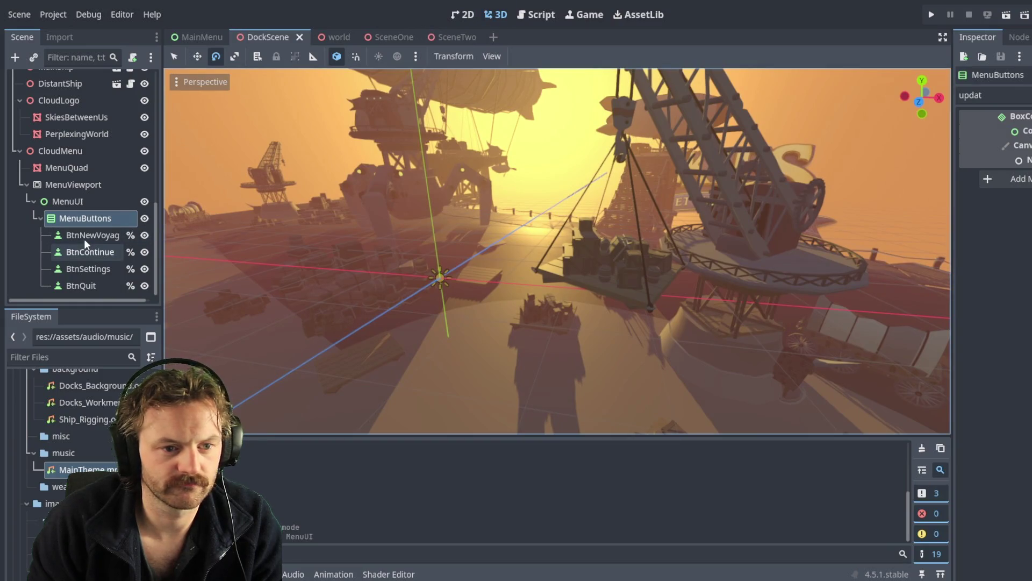
{"action": "left_click", "coordinate": [84, 237]}
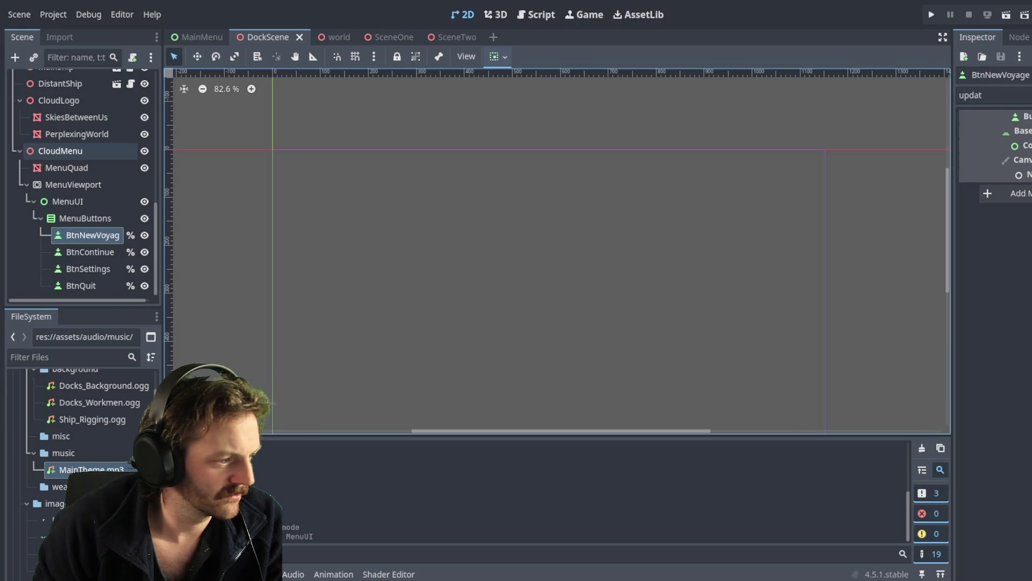
Select the MenuQuad node and clear the Inspector property filter.
{"action": "left_click", "coordinate": [75, 168]}
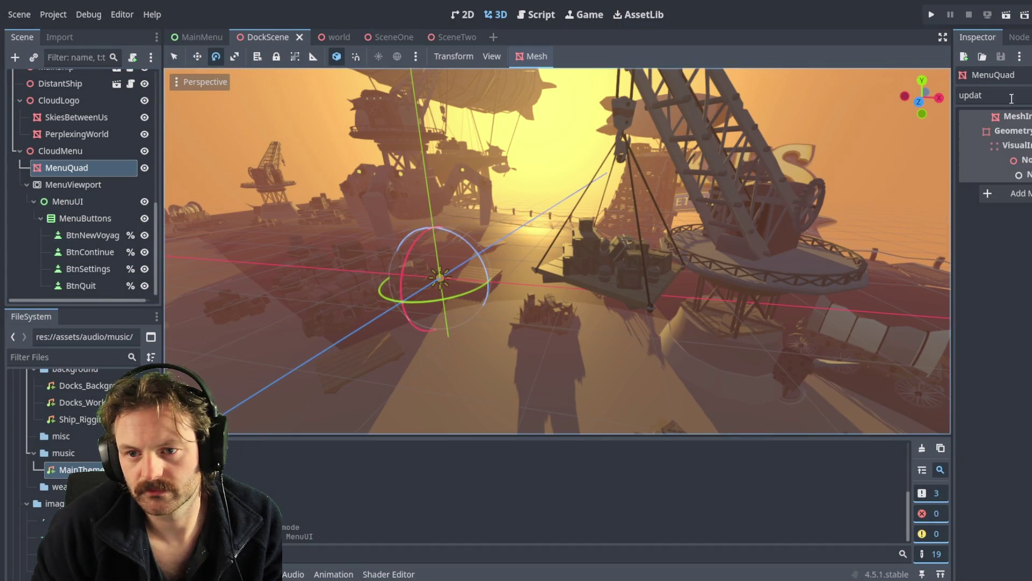
{"action": "key", "text": "ctrl+a"}
{"action": "key", "text": "BackSpace"}
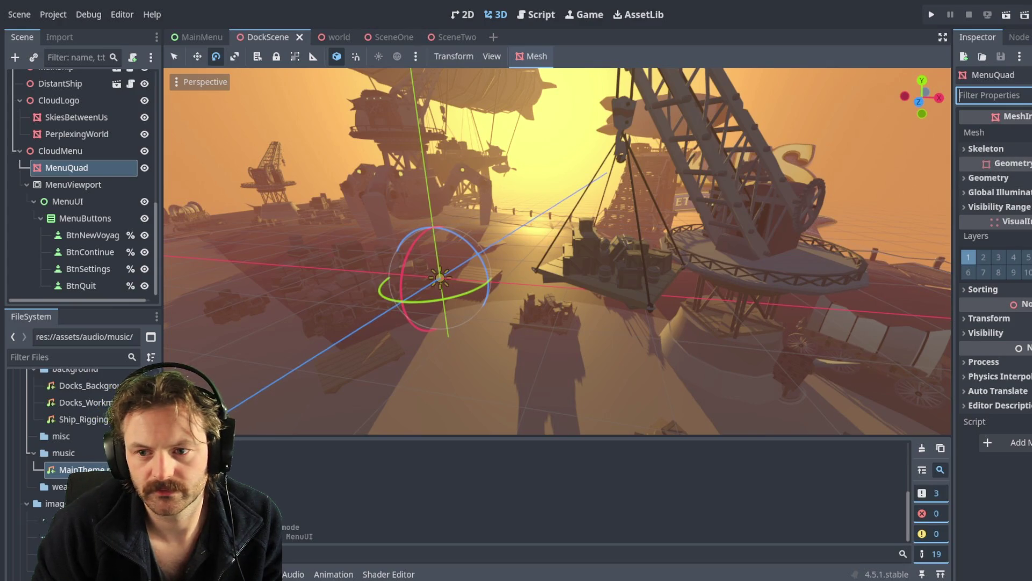
{"action": "left_click", "coordinate": [975, 132]}
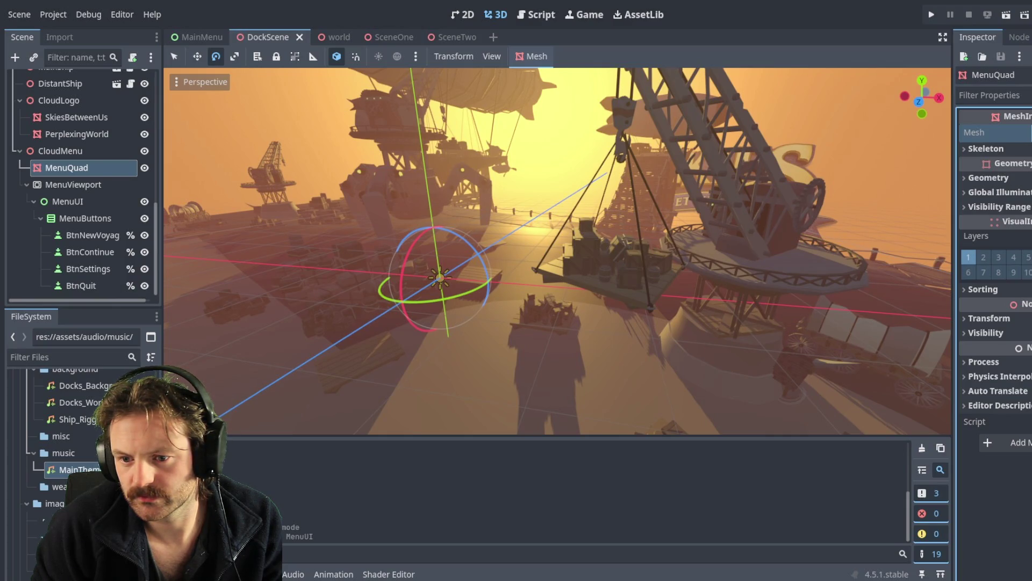
Give MenuQuad a new plane mesh and enlarge its Size values.
{"action": "key", "text": "ctrl+v"}
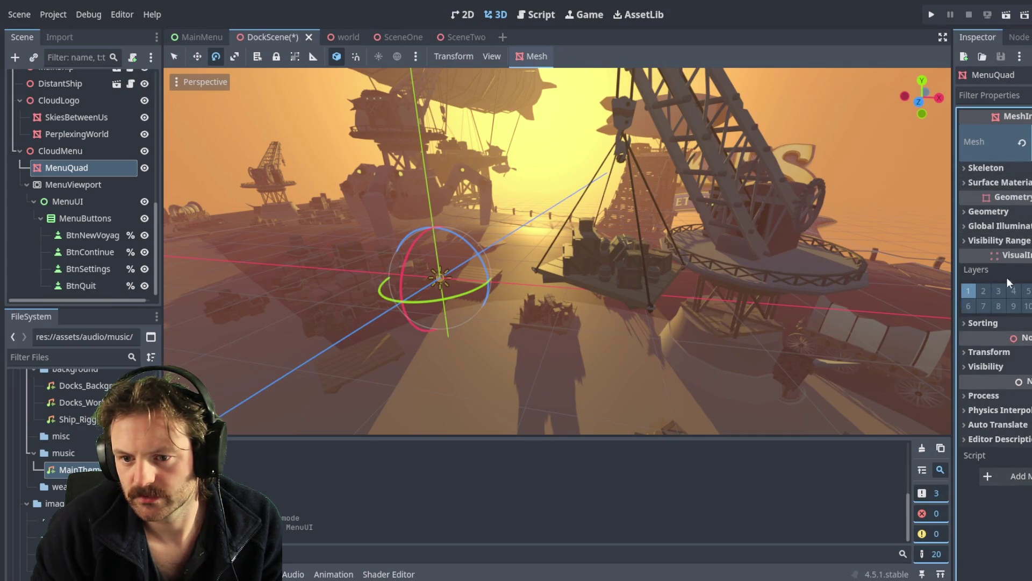
{"action": "left_click", "coordinate": [1028, 142]}
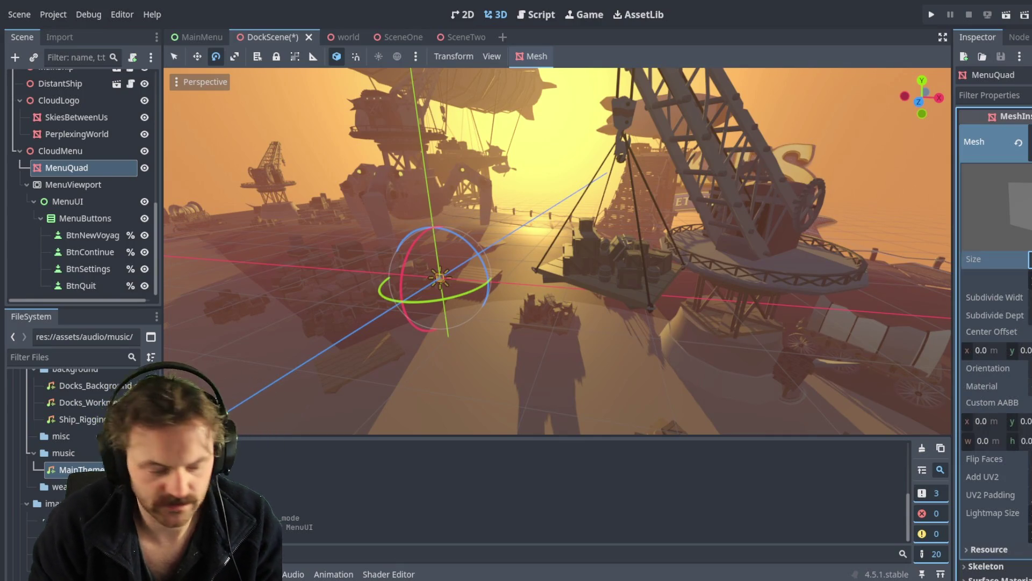
{"action": "key", "text": "Tab"}
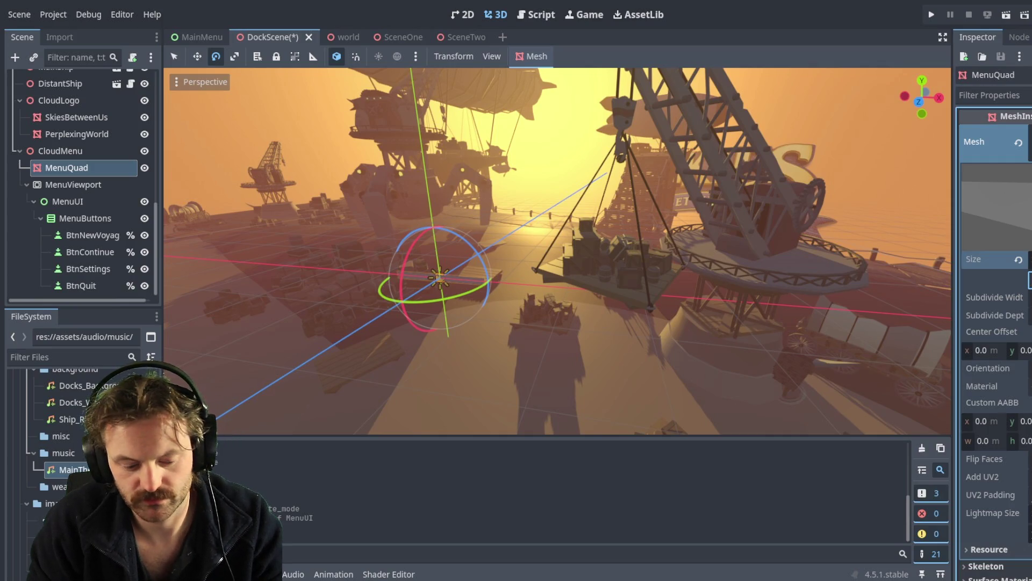
{"action": "key", "text": "Return"}
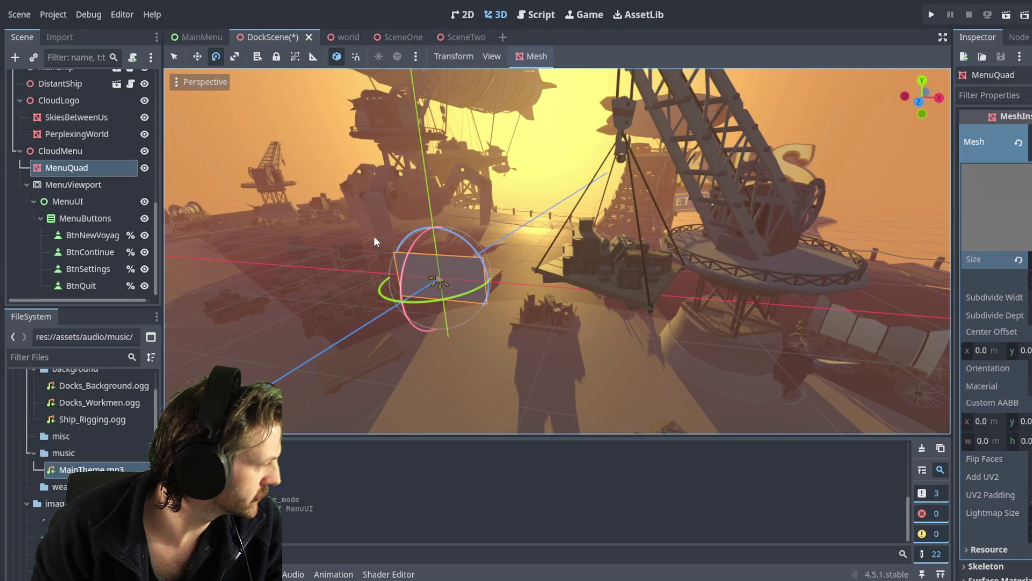
{"action": "mouse_move", "coordinate": [514, 275]}
{"action": "left_mouse_down"}
{"action": "mouse_move", "coordinate": [514, 253]}
{"action": "mouse_move", "coordinate": [514, 301]}
{"action": "mouse_move", "coordinate": [495, 338]}
{"action": "left_mouse_up"}
{"action": "key", "text": "w"}
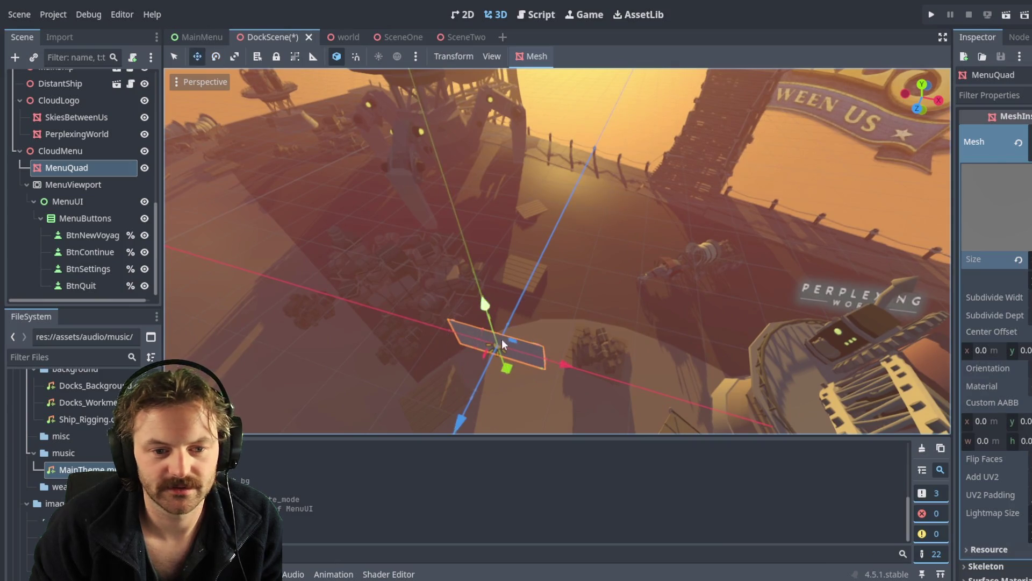
{"action": "mouse_move", "coordinate": [452, 414]}
{"action": "left_mouse_down"}
{"action": "mouse_move", "coordinate": [531, 333]}
{"action": "mouse_move", "coordinate": [625, 144]}
{"action": "mouse_move", "coordinate": [513, 209]}
{"action": "mouse_move", "coordinate": [507, 199]}
{"action": "left_mouse_up"}
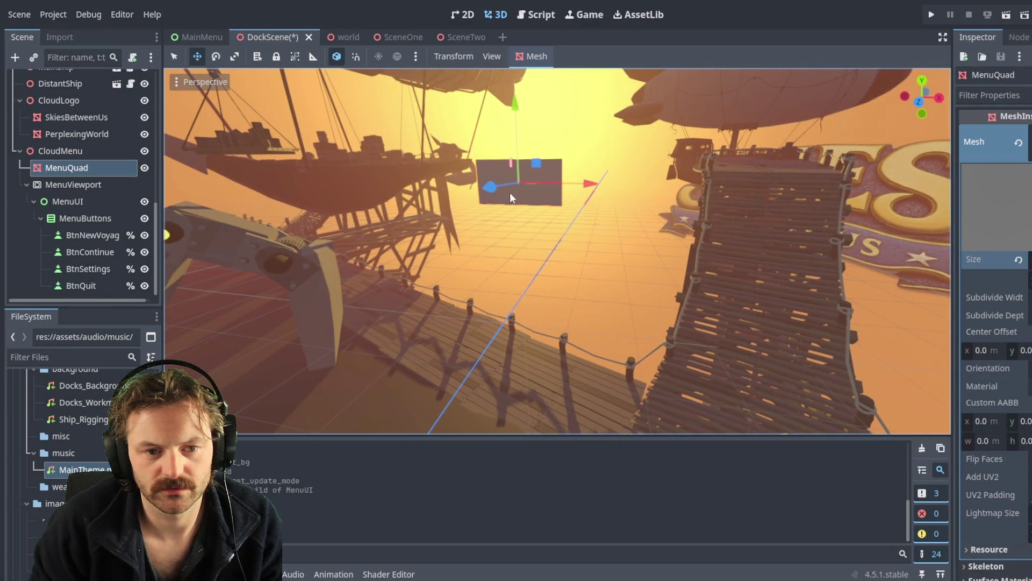
{"action": "key", "text": "e"}
{"action": "mouse_move", "coordinate": [521, 185]}
{"action": "left_mouse_down"}
{"action": "mouse_move", "coordinate": [519, 231]}
{"action": "mouse_move", "coordinate": [495, 238]}
{"action": "mouse_move", "coordinate": [495, 247]}
{"action": "left_mouse_up"}
{"action": "key", "text": "w"}
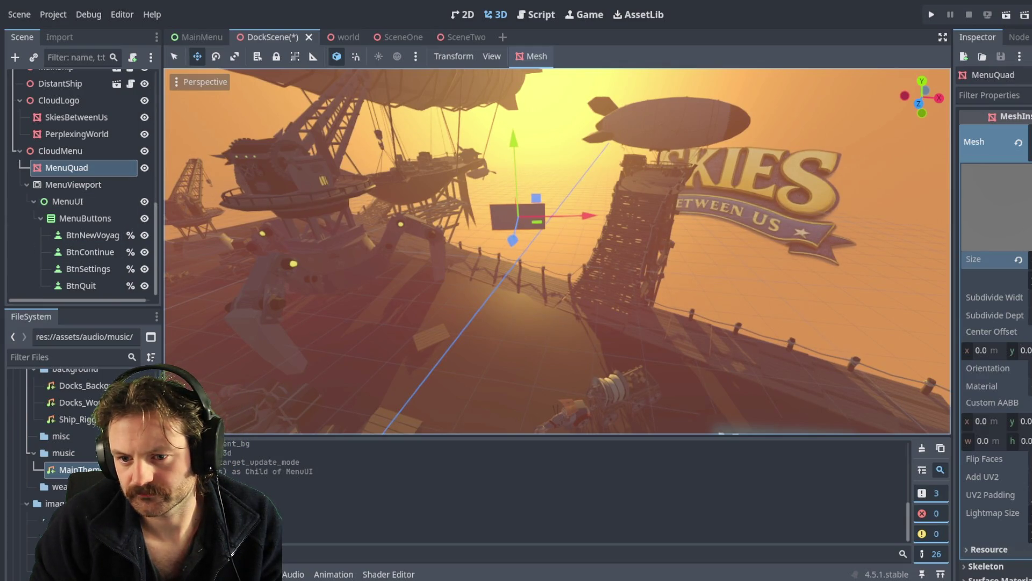
{"action": "scroll", "coordinate": [1016, 352], "scroll_direction": "down", "scroll_amount": 3}
{"action": "scroll", "coordinate": [1016, 353], "scroll_direction": "up", "scroll_amount": 3}
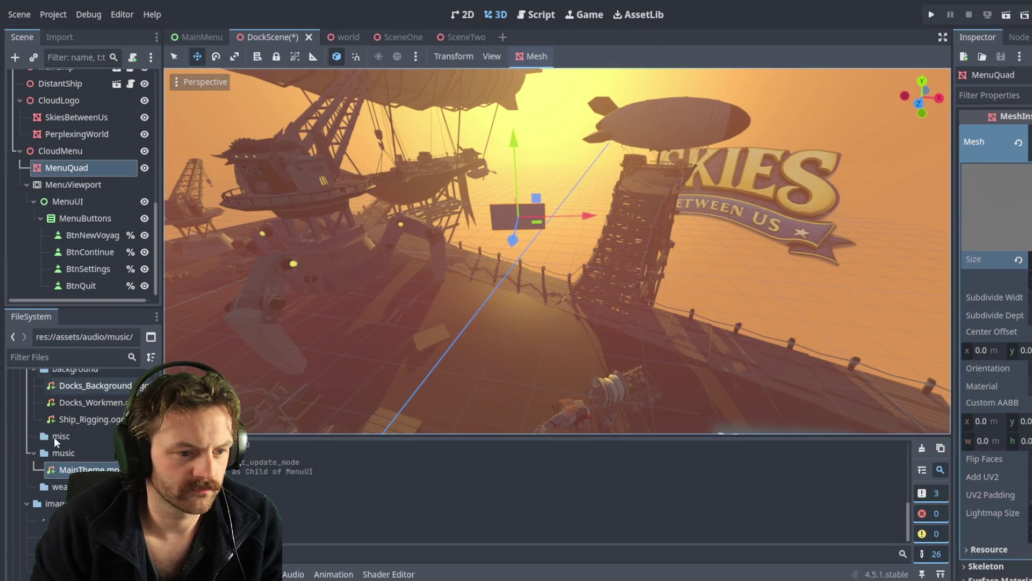
{"action": "left_click", "coordinate": [68, 189]}
{"action": "left_click_drag", "start_coordinate": [1002, 207], "coordinate": [1003, 206]}
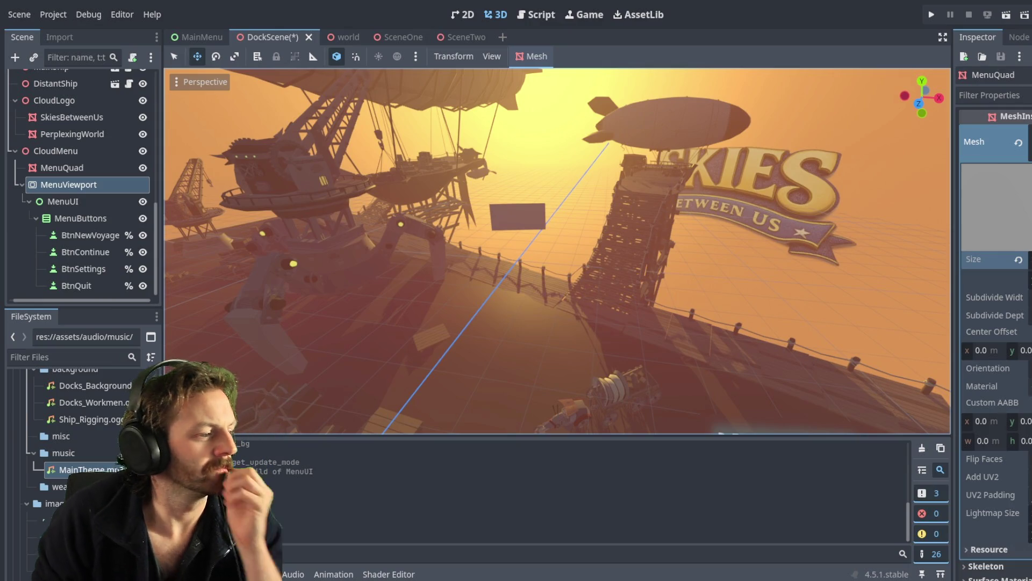
{"action": "left_click", "coordinate": [79, 168]}
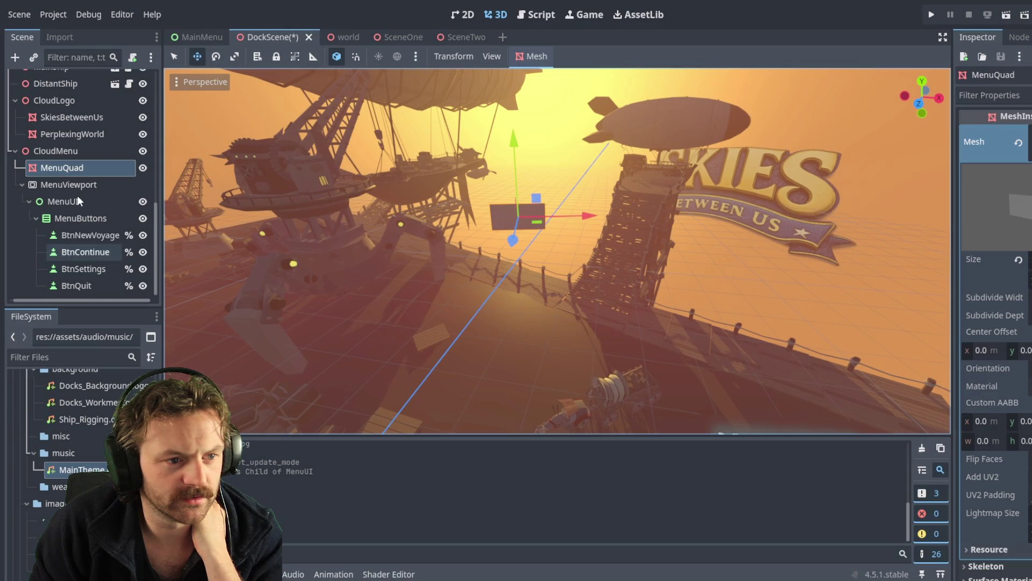
{"action": "left_click", "coordinate": [68, 185]}
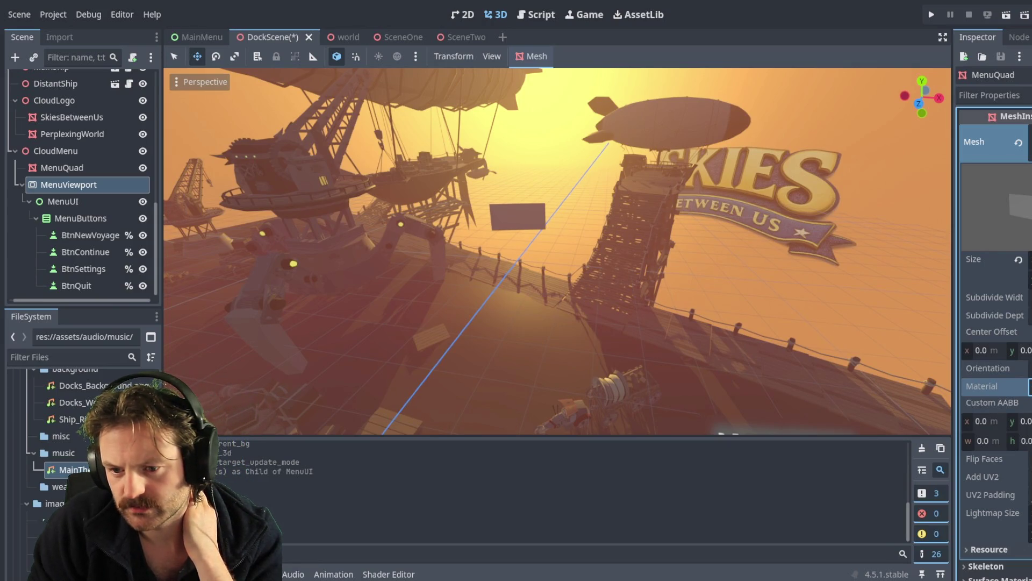
Expand MenuQuad's material and enable Transparency.
{"action": "left_click", "coordinate": [1029, 398]}
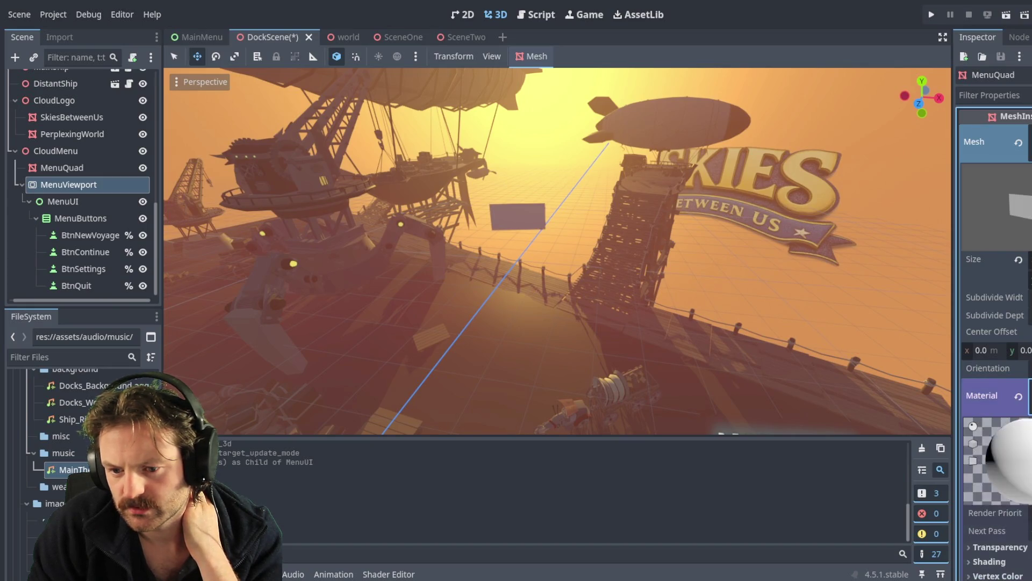
{"action": "scroll", "coordinate": [988, 328], "scroll_direction": "down", "scroll_amount": 5}
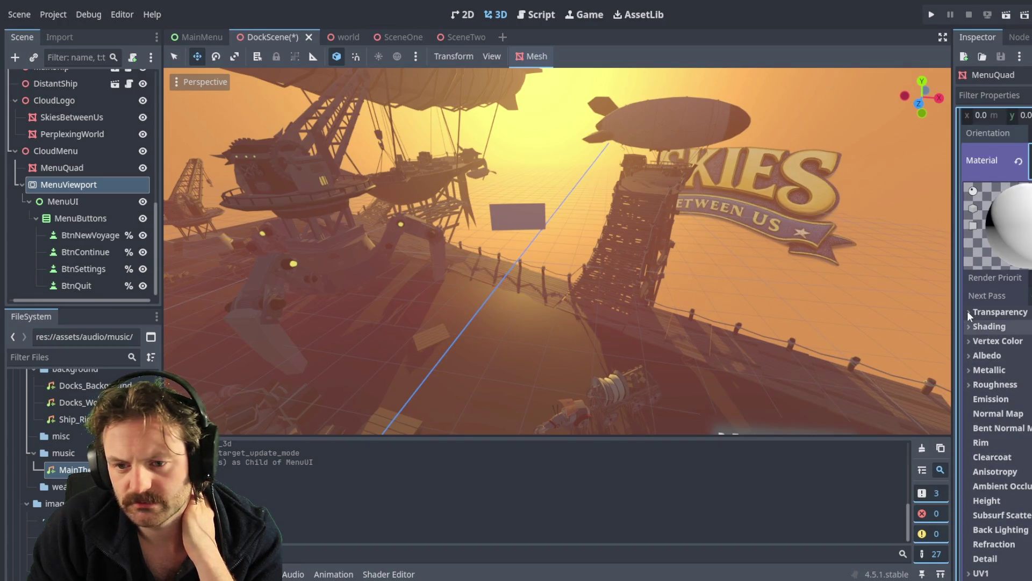
{"action": "left_click", "coordinate": [967, 312]}
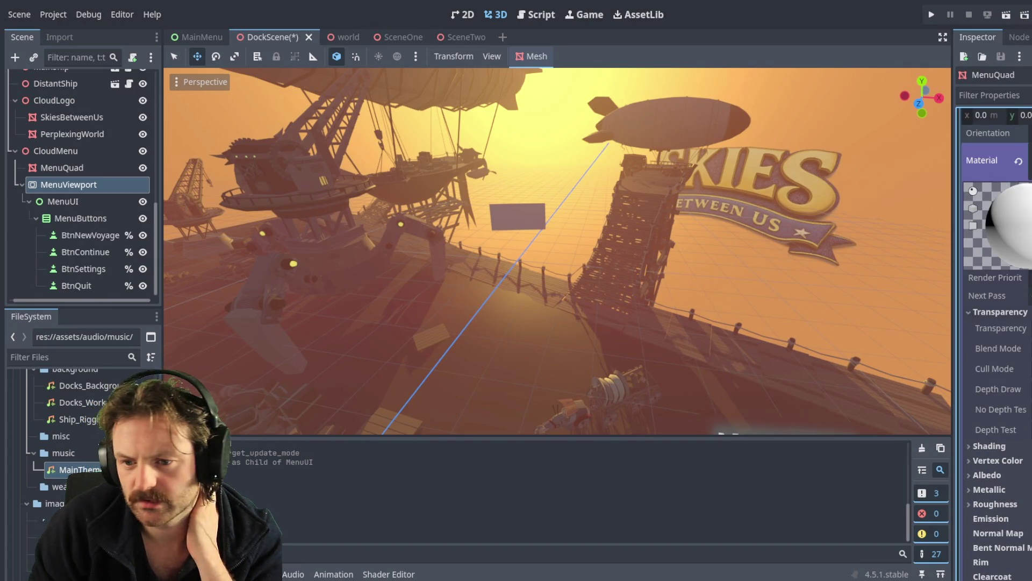
{"action": "left_click", "coordinate": [977, 328]}
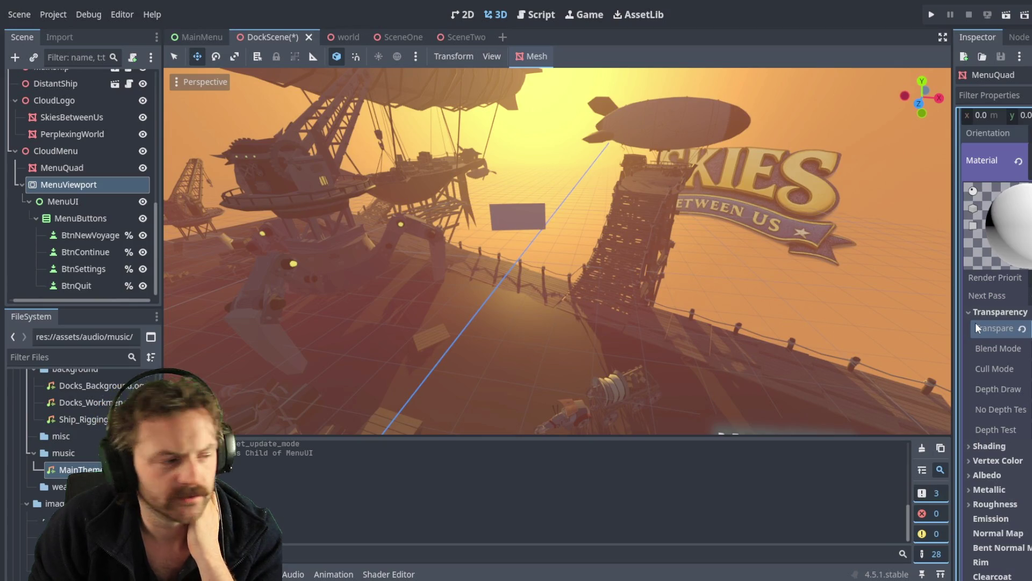
{"action": "left_click", "coordinate": [968, 310]}
Set the material's Shading Mode to Unshaded.
{"action": "left_click", "coordinate": [984, 327]}
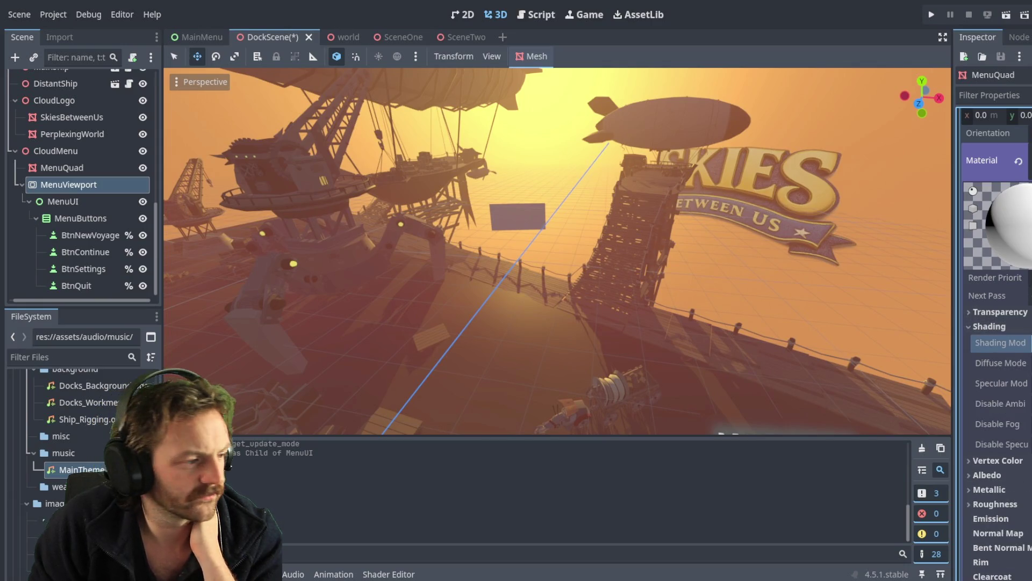
{"action": "left_click", "coordinate": [1000, 342]}
{"action": "left_click", "coordinate": [1022, 343]}
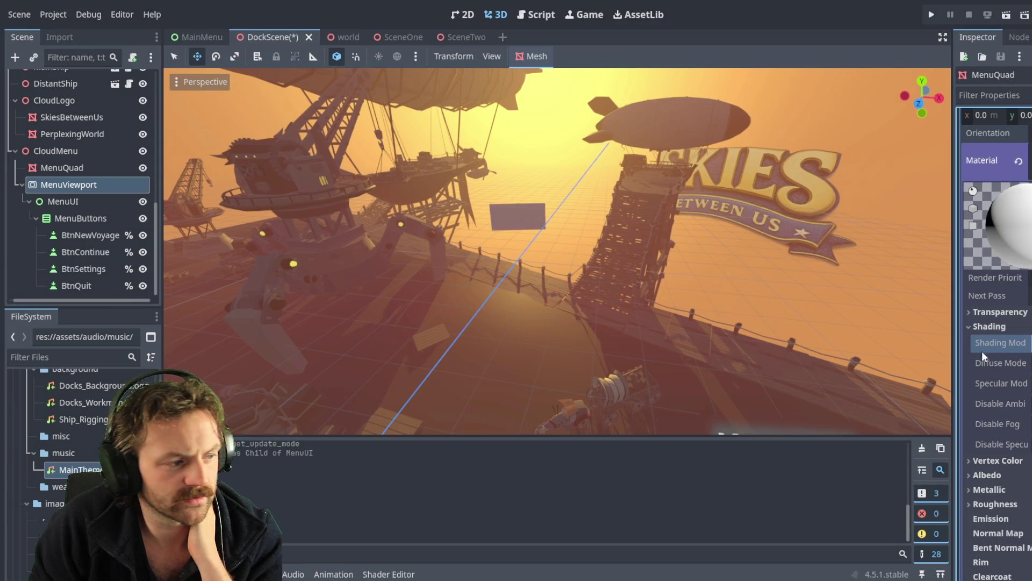
{"action": "key", "text": "ctrl+z"}
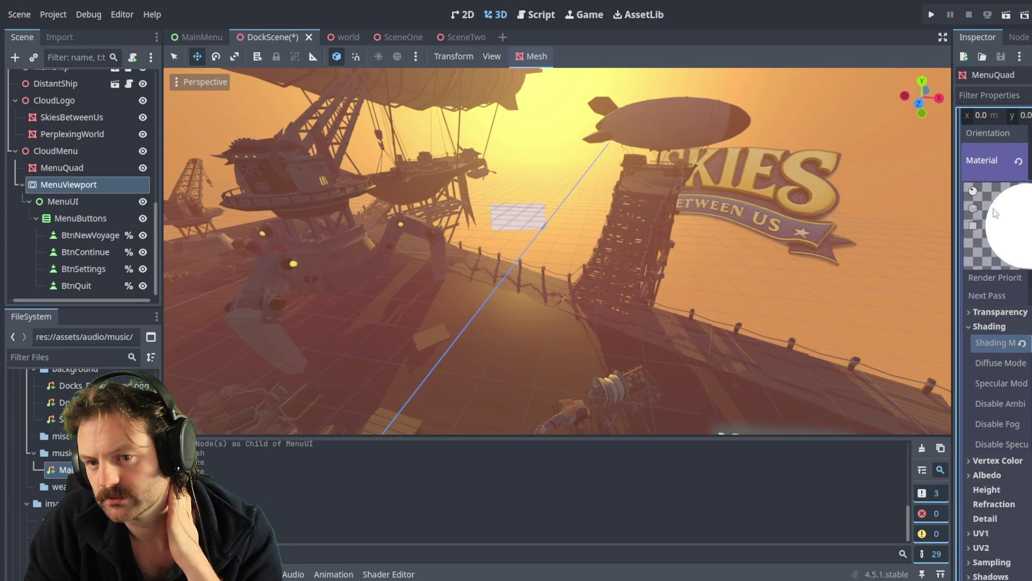
{"action": "left_click", "coordinate": [986, 94]}
Filter the Inspector for 'cull' and set the material's Cull Mode to Disabled.
{"action": "type", "text": "cull"}
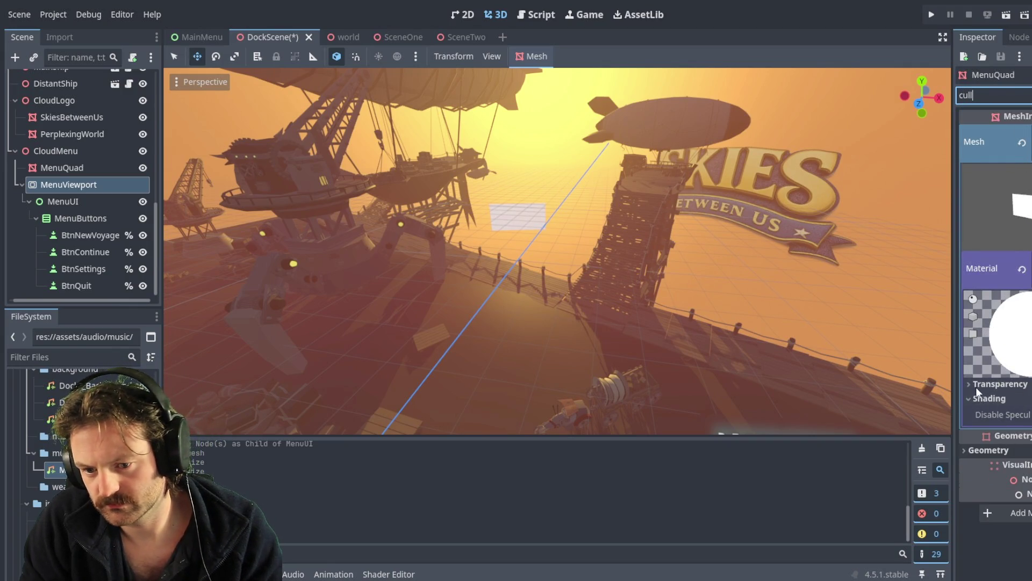
{"action": "left_click", "coordinate": [969, 383]}
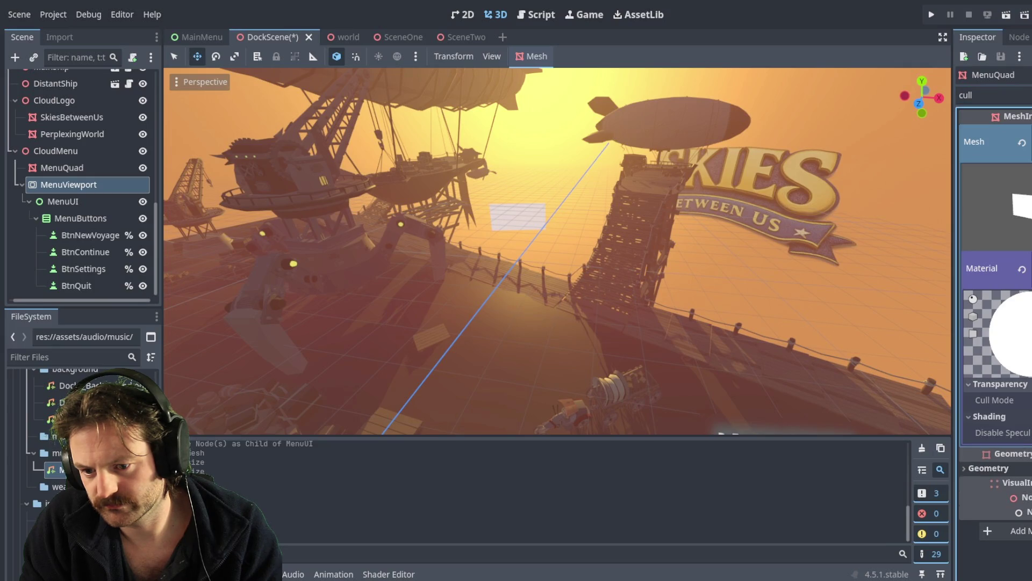
{"action": "left_click", "coordinate": [1027, 400]}
{"action": "left_click", "coordinate": [1027, 424]}
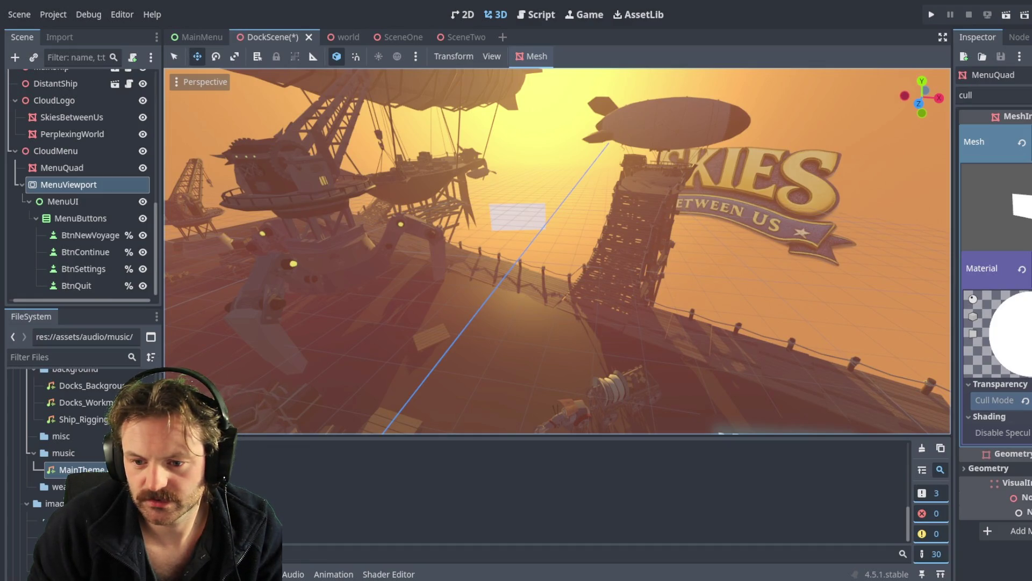
{"action": "left_click_drag", "start_coordinate": [991, 94], "coordinate": [953, 95]}
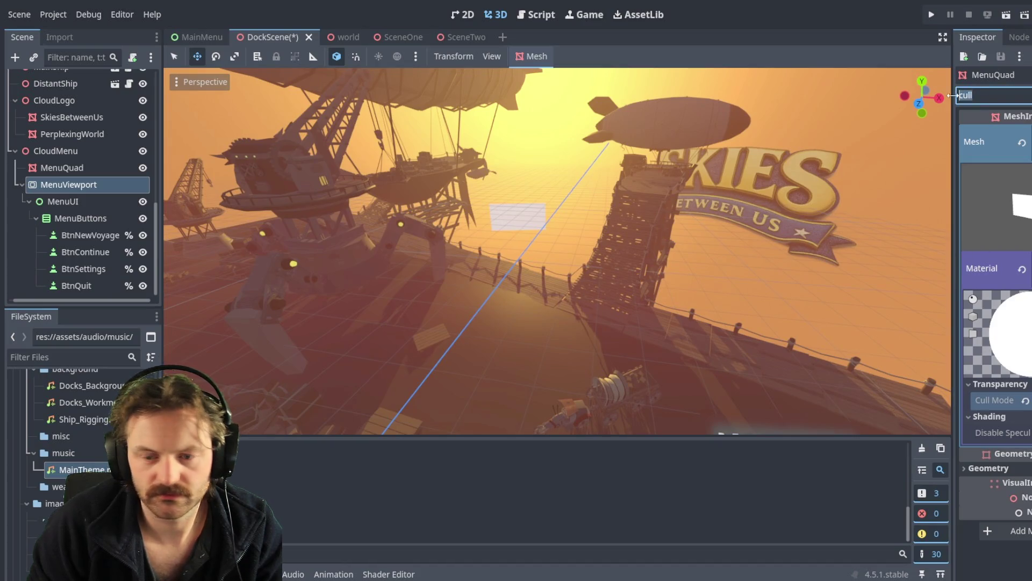
Filter for 'alb', expand Albedo, and drag MenuViewport toward its Texture slot.
{"action": "type", "text": "alb"}
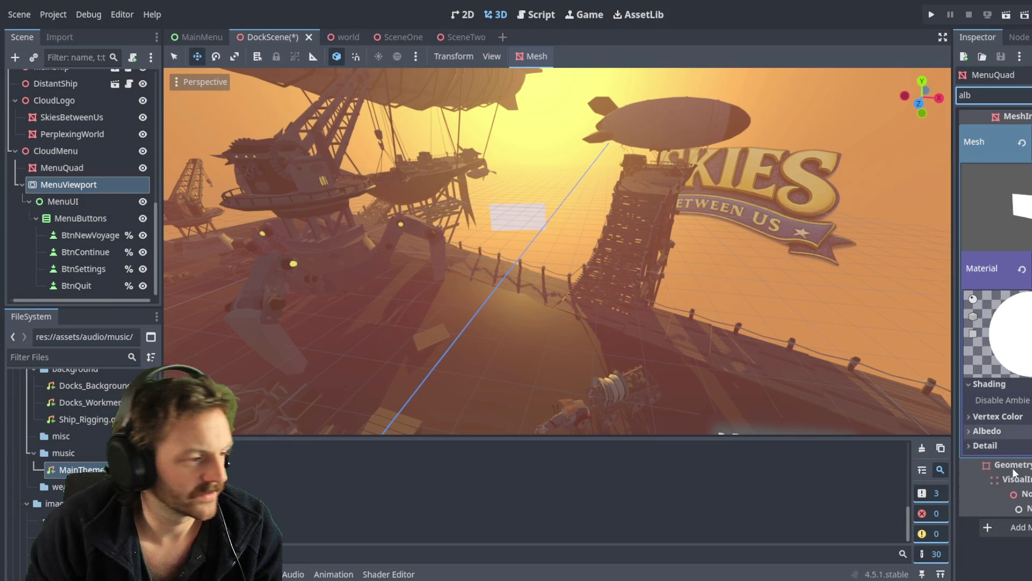
{"action": "left_click", "coordinate": [987, 431]}
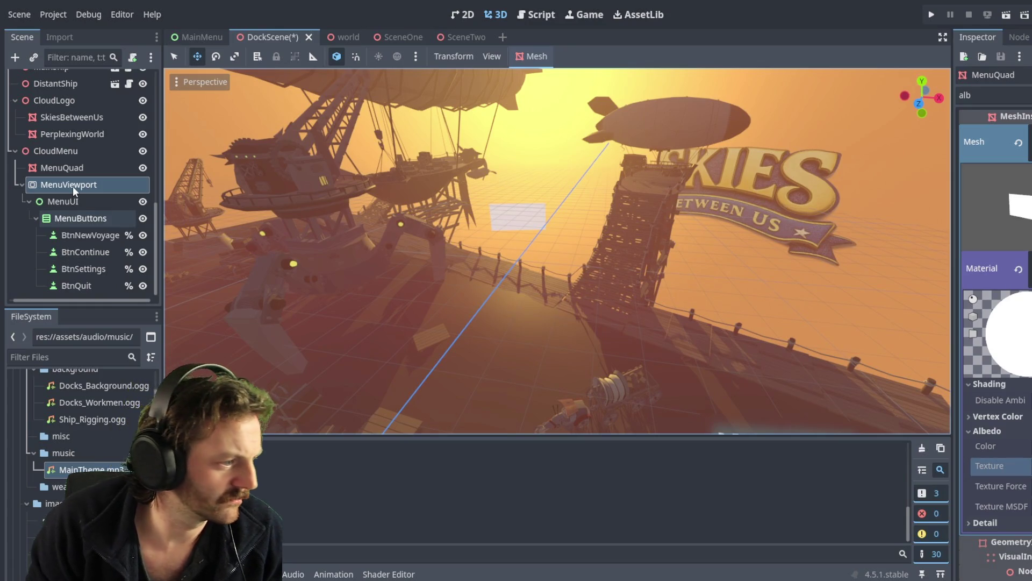
{"action": "mouse_move", "coordinate": [72, 186]}
{"action": "left_mouse_down"}
{"action": "mouse_move", "coordinate": [820, 365]}
{"action": "mouse_move", "coordinate": [1030, 457]}
{"action": "left_mouse_up"}
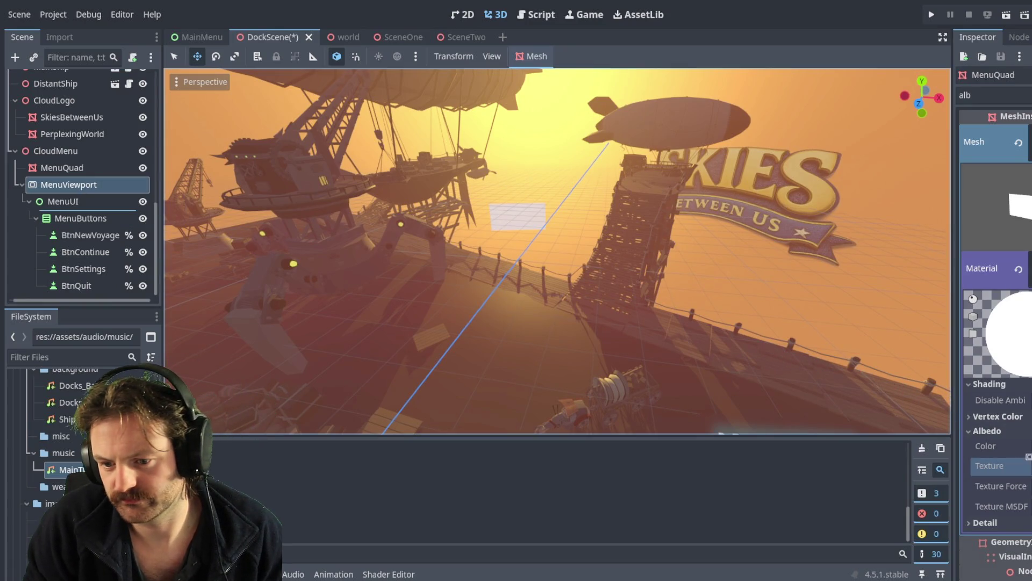
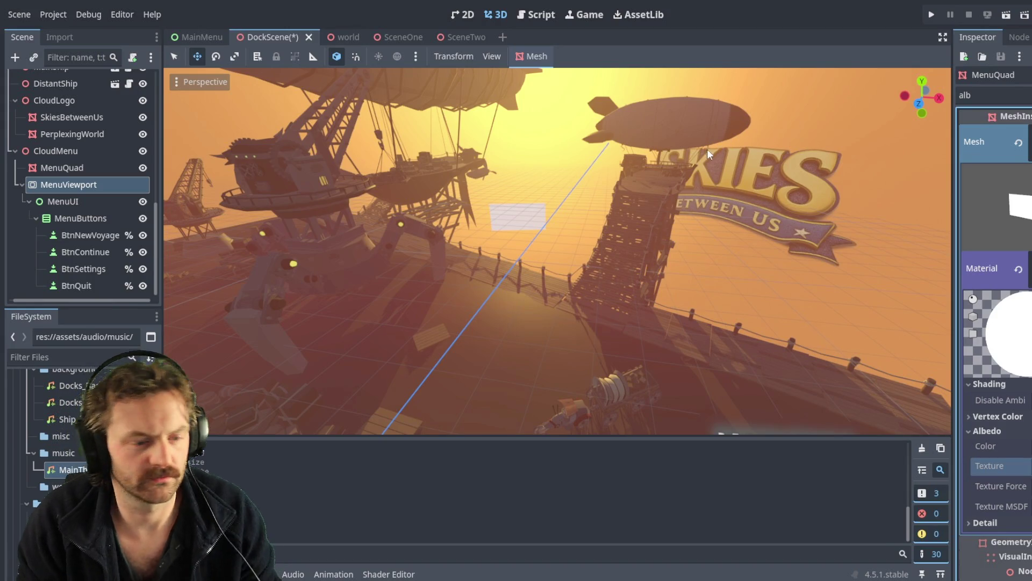
Save the dock scene and make the MenuQuad's material Local to Scene.
{"action": "key", "text": "ctrl+s"}
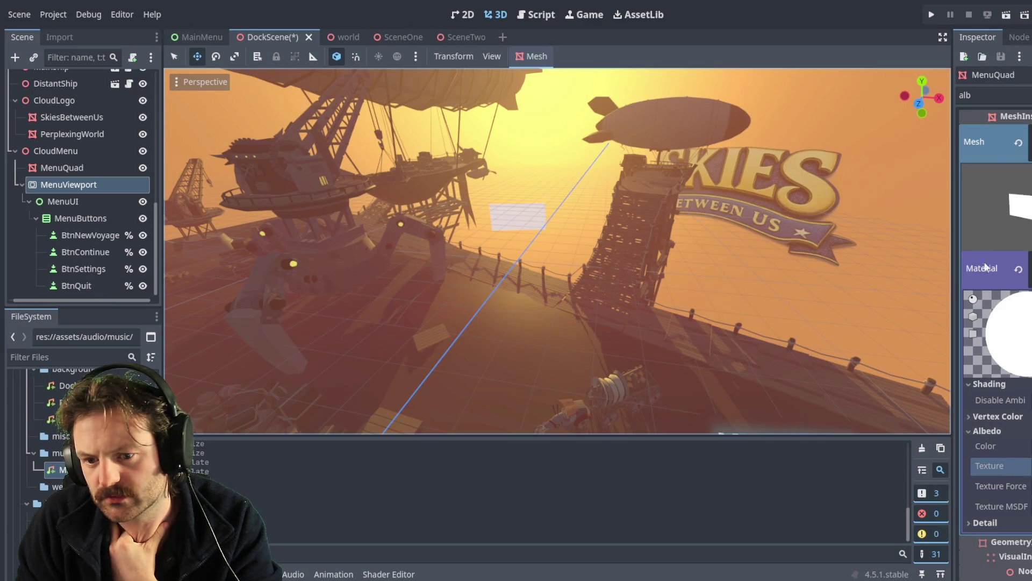
{"action": "key", "text": "BackSpace"}
{"action": "key", "text": "BackSpace"}
{"action": "key", "text": "BackSpace"}
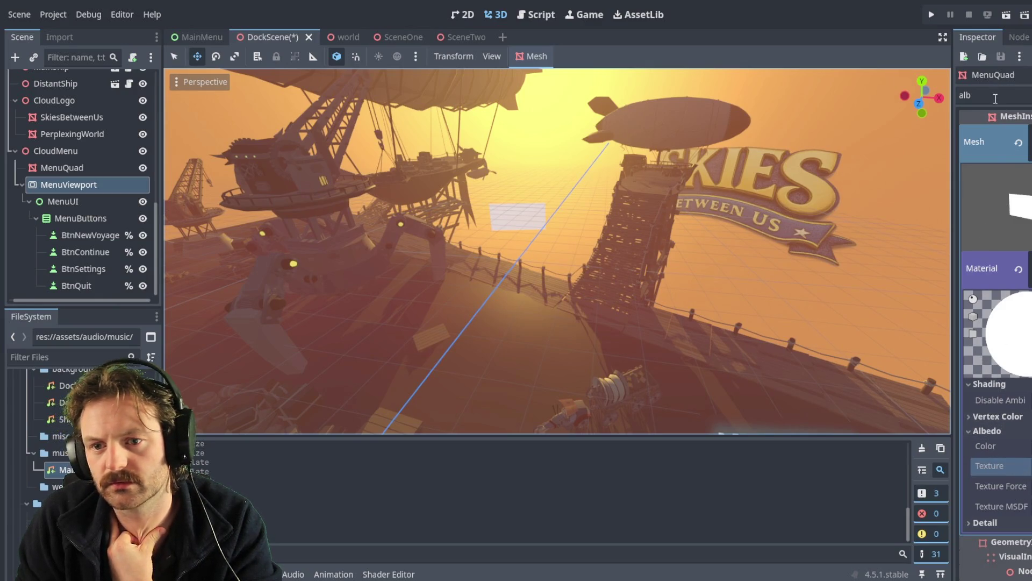
{"action": "type", "text": "local"}
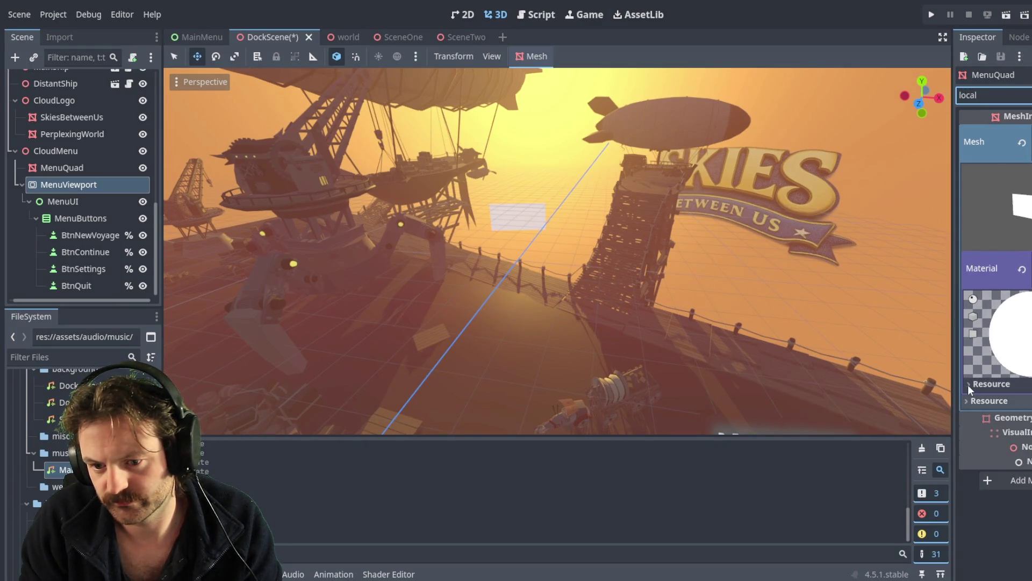
{"action": "left_click", "coordinate": [967, 385]}
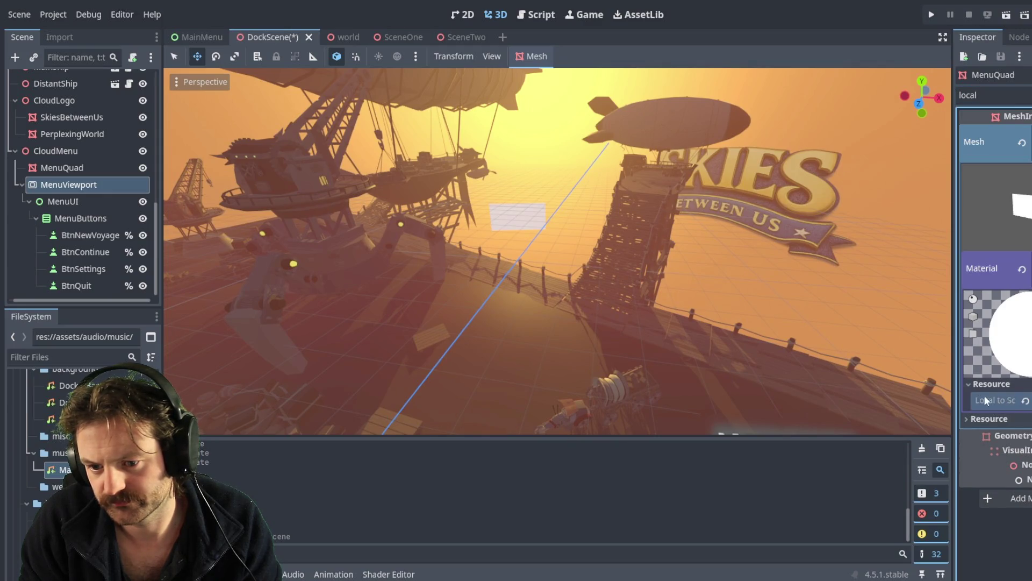
{"action": "left_click", "coordinate": [1007, 403]}
Filter the Inspector for 'alb' and expand the albedo texture settings.
{"action": "double_click", "coordinate": [991, 95]}
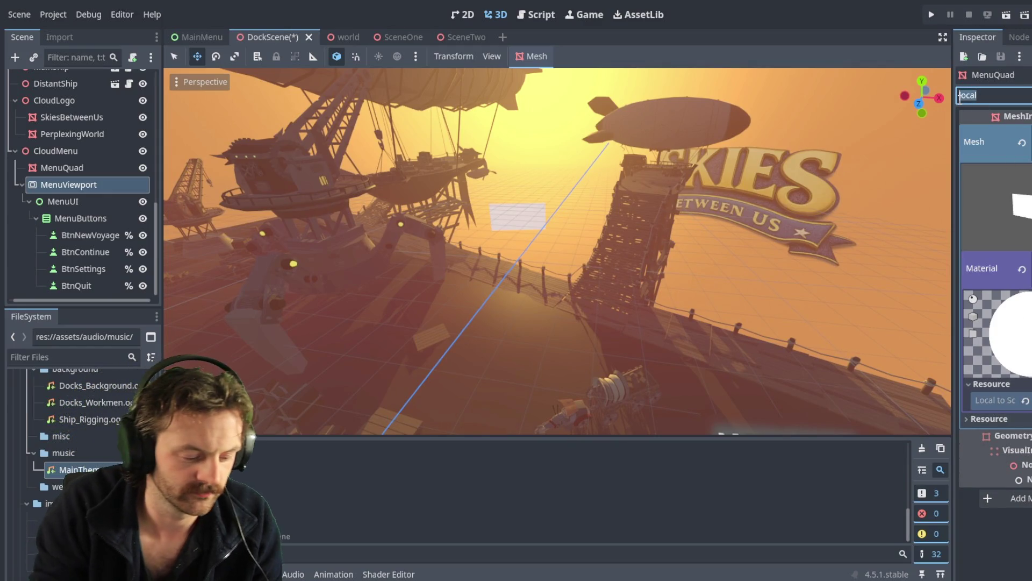
{"action": "type", "text": "alb"}
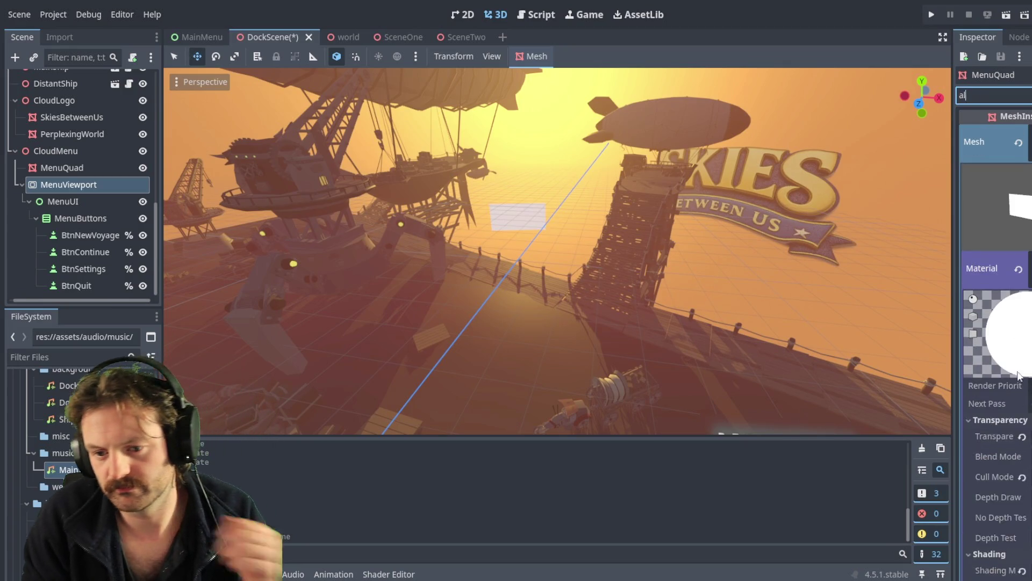
{"action": "key", "text": "Tab"}
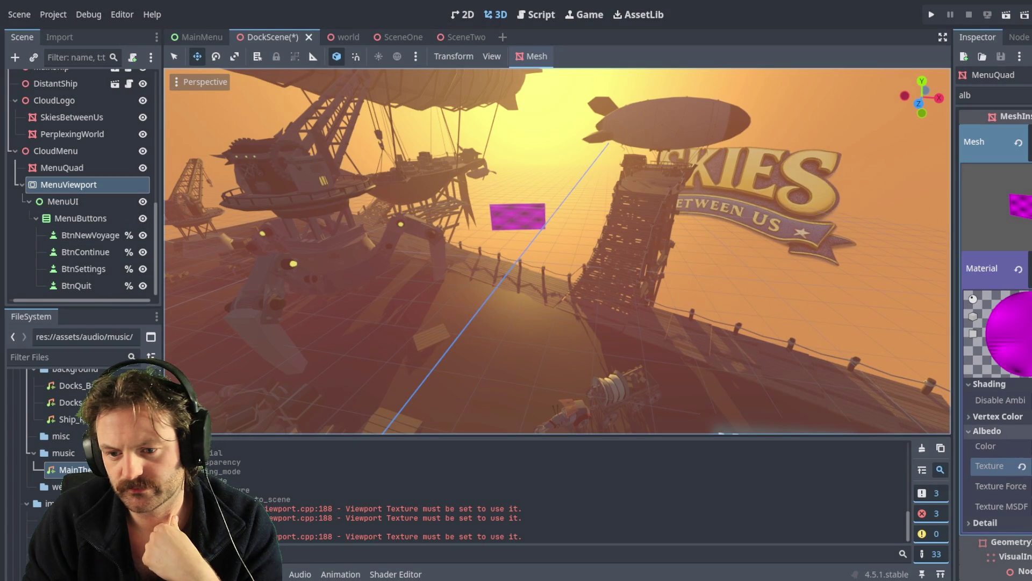
{"action": "left_click", "coordinate": [1000, 466]}
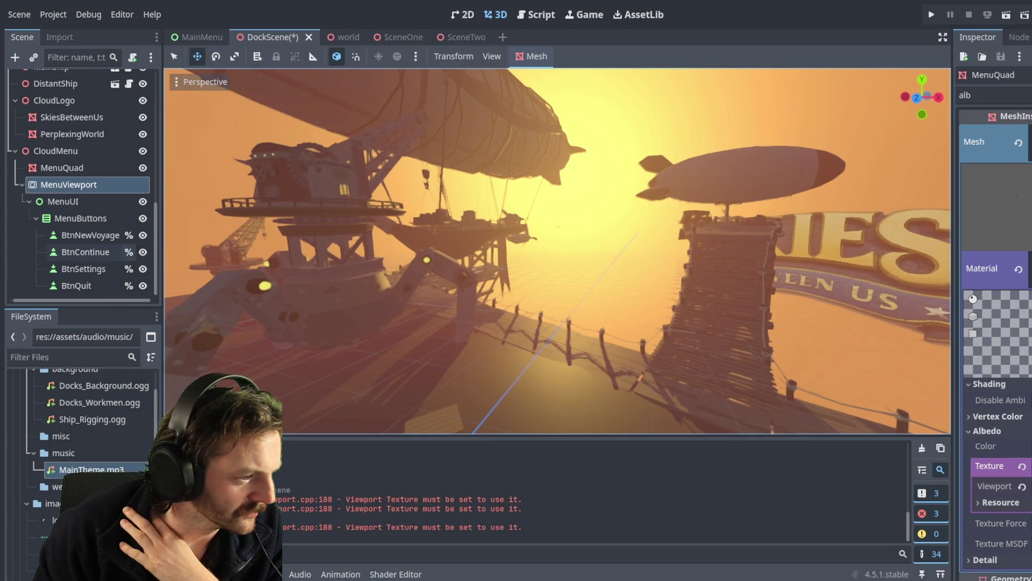
Drag the MenuQuad down and to the right with the move gizmo, then select CloudMenu.
{"action": "left_click", "coordinate": [77, 222]}
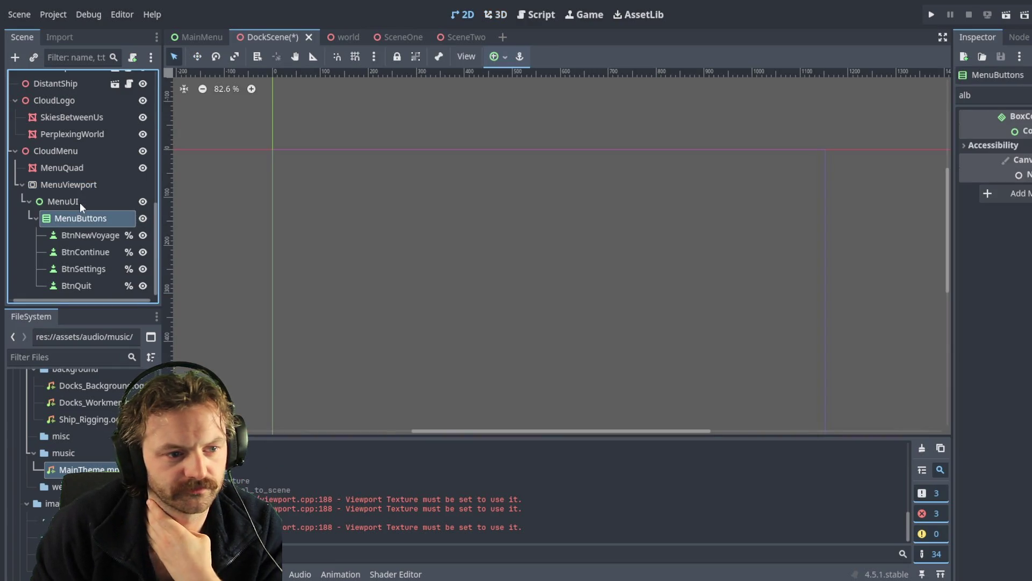
{"action": "left_click", "coordinate": [79, 202]}
{"action": "left_click", "coordinate": [79, 185]}
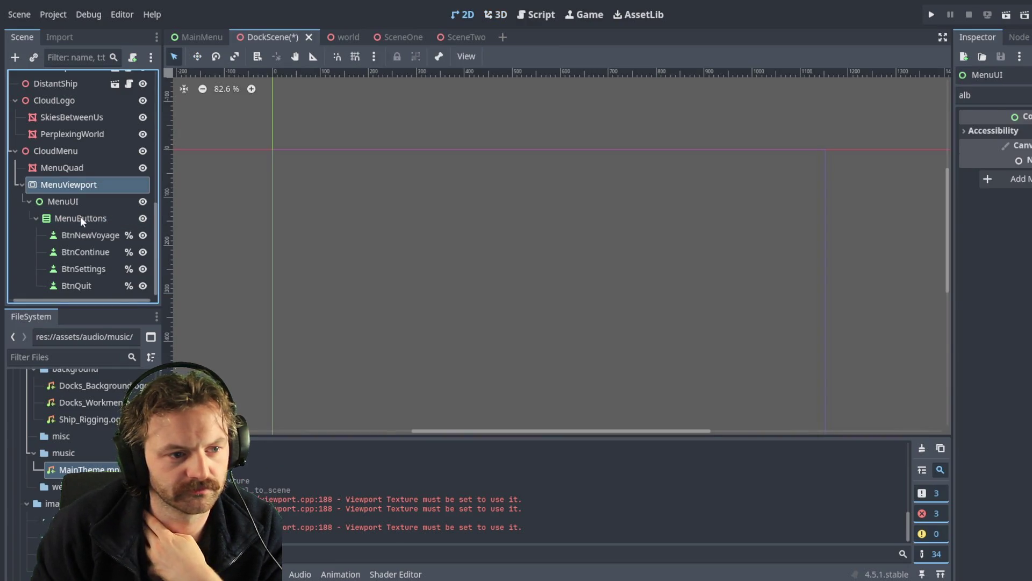
{"action": "left_click", "coordinate": [90, 167]}
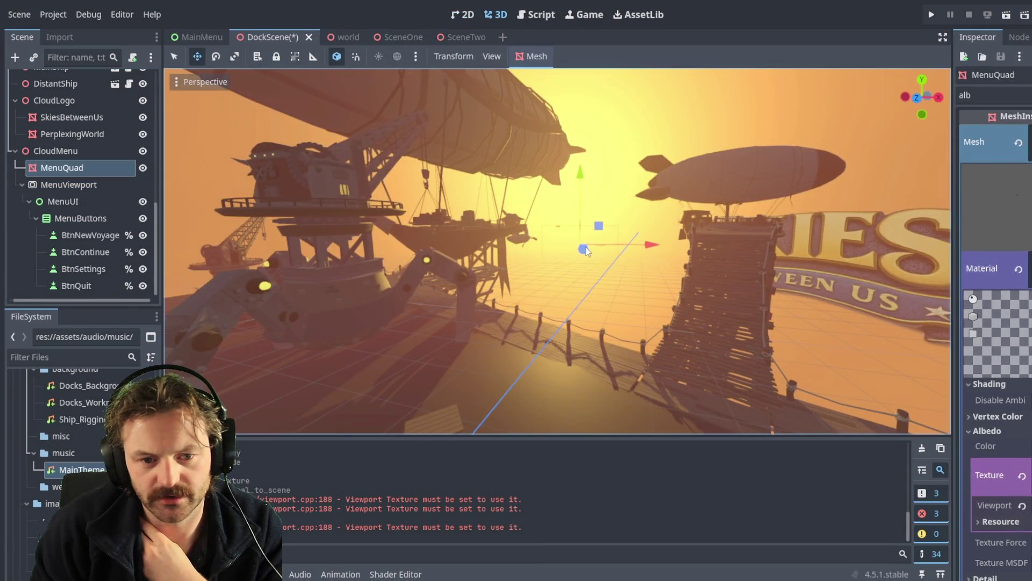
{"action": "mouse_move", "coordinate": [586, 251]}
{"action": "left_mouse_down"}
{"action": "mouse_move", "coordinate": [662, 434]}
{"action": "mouse_move", "coordinate": [695, 470]}
{"action": "mouse_move", "coordinate": [743, 469]}
{"action": "mouse_move", "coordinate": [716, 391]}
{"action": "mouse_move", "coordinate": [805, 476]}
{"action": "mouse_move", "coordinate": [702, 367]}
{"action": "mouse_move", "coordinate": [608, 292]}
{"action": "left_mouse_up"}
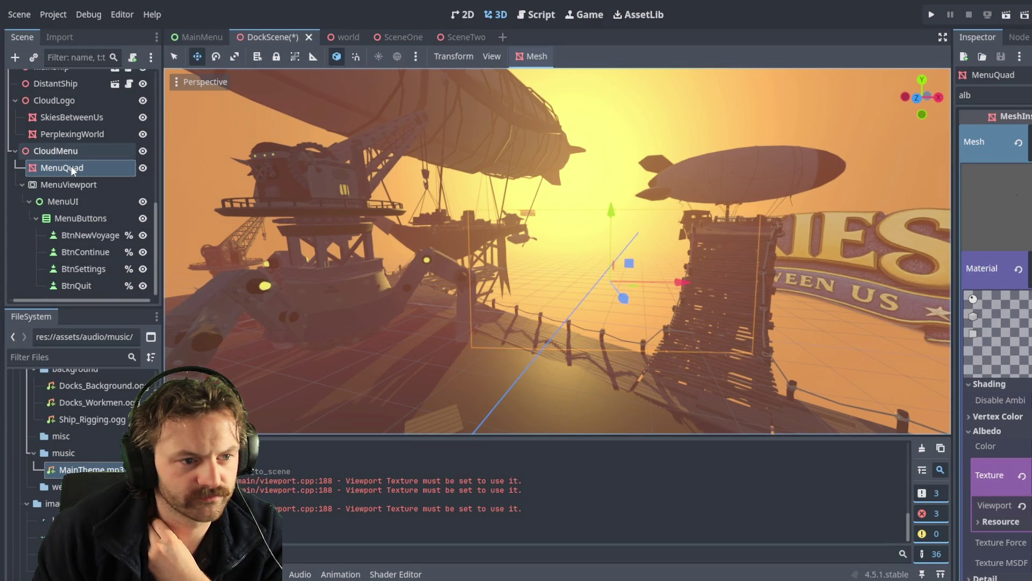
{"action": "left_click", "coordinate": [69, 150]}
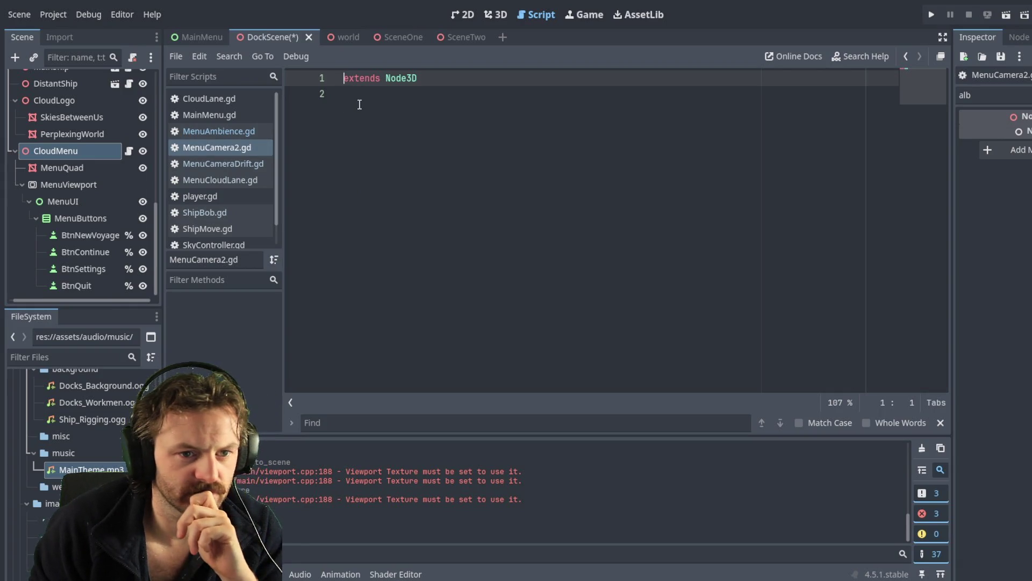
{"action": "left_click", "coordinate": [431, 117]}
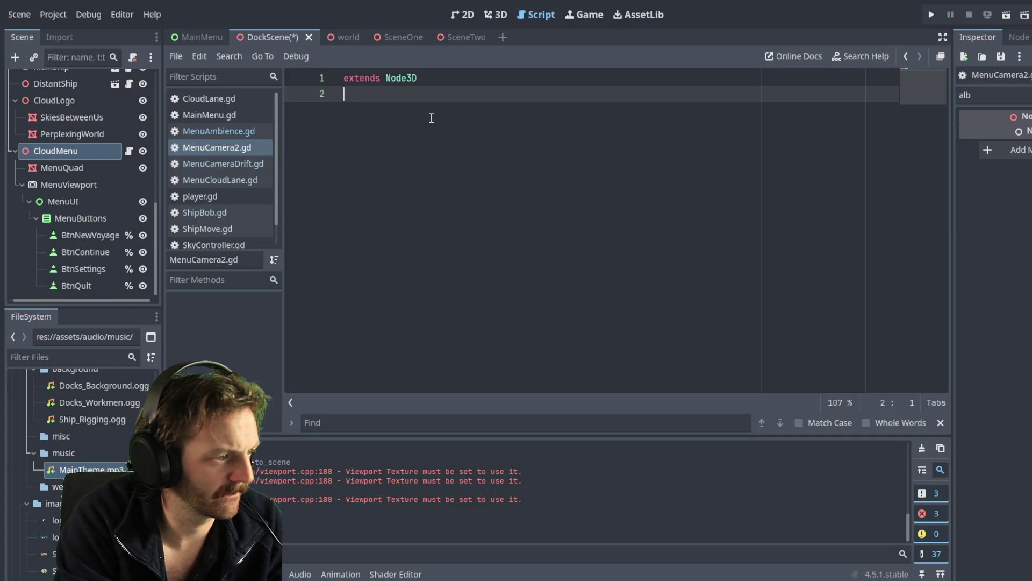
{"action": "key", "text": "Return"}
{"action": "type", "text": "@expor"}
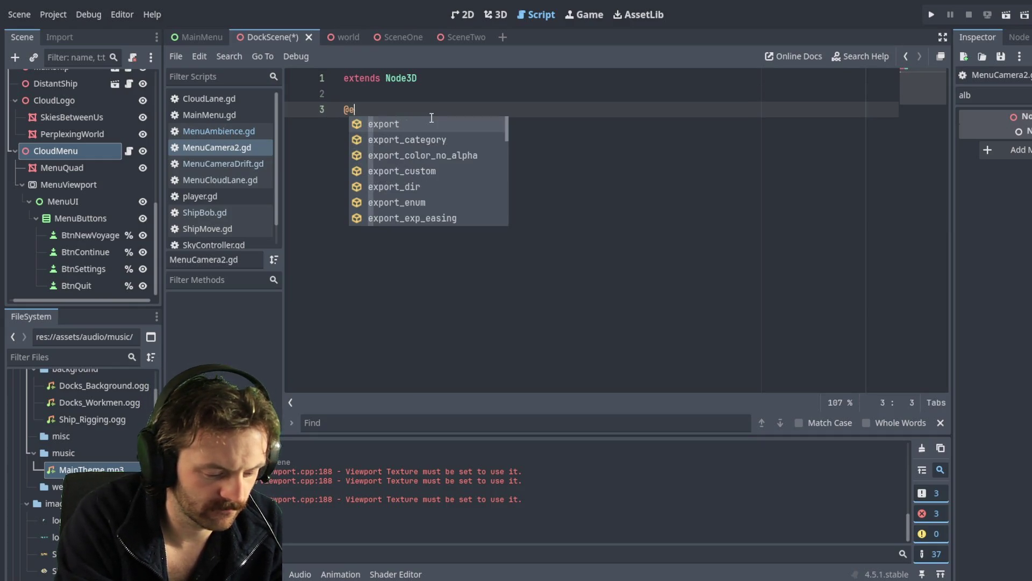
{"action": "type", "text": "t var "}
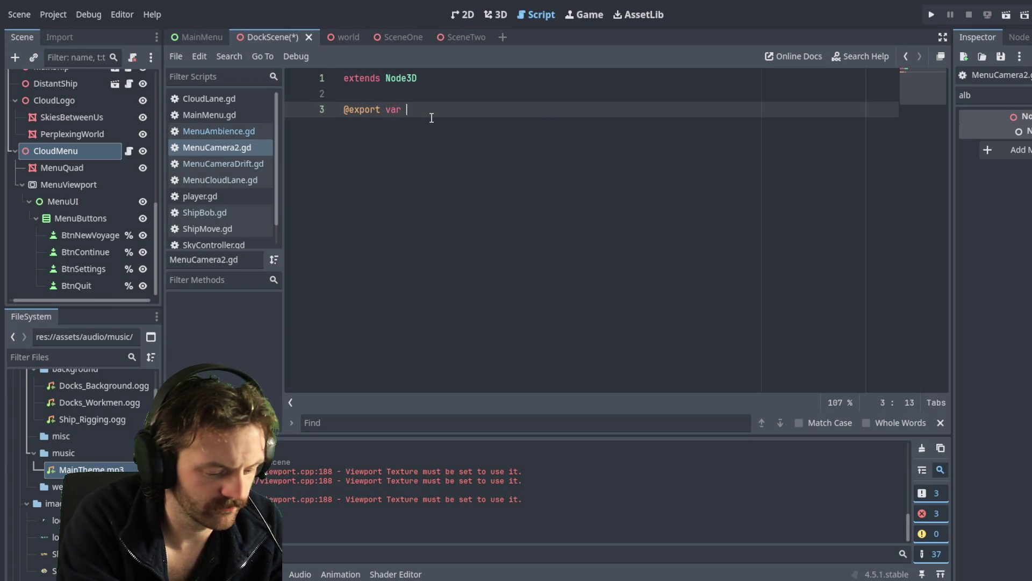
{"action": "type", "text": "target_camera"}
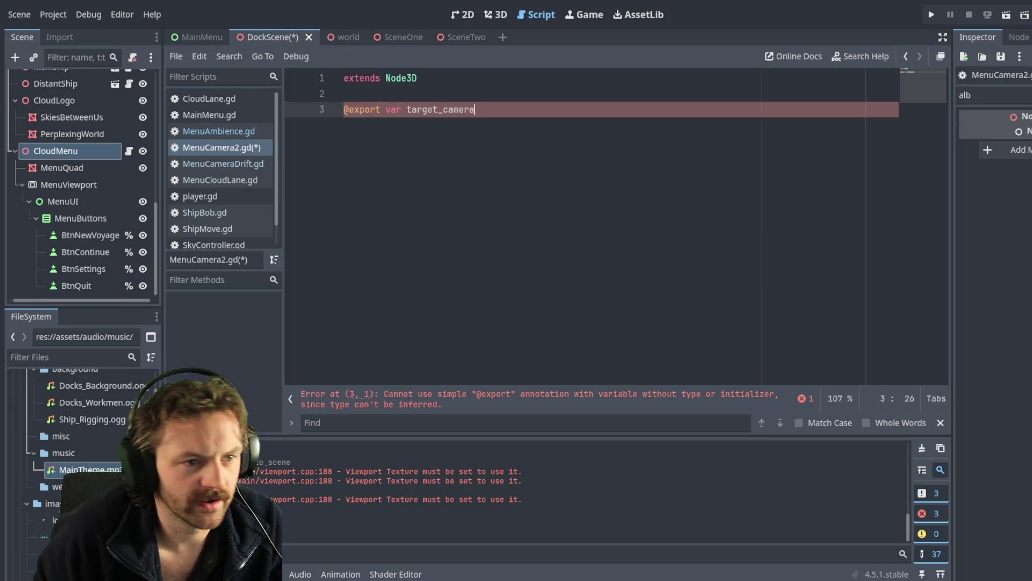
{"action": "left_click", "coordinate": [497, 16]}
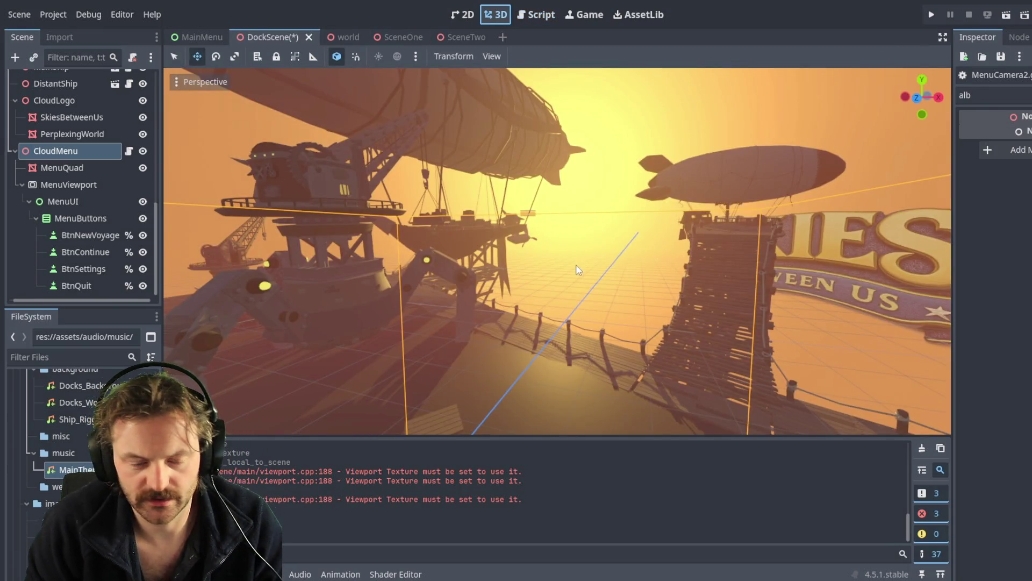
Fly toward the dock and change the MenuQuad mesh's two size values.
{"action": "left_click", "coordinate": [559, 273]}
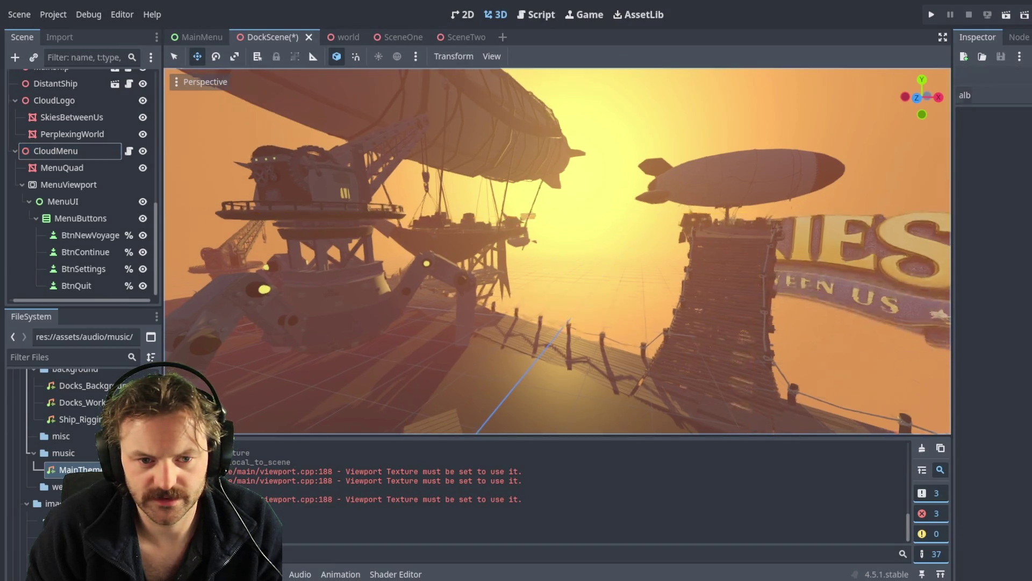
{"action": "key", "text": "w"}
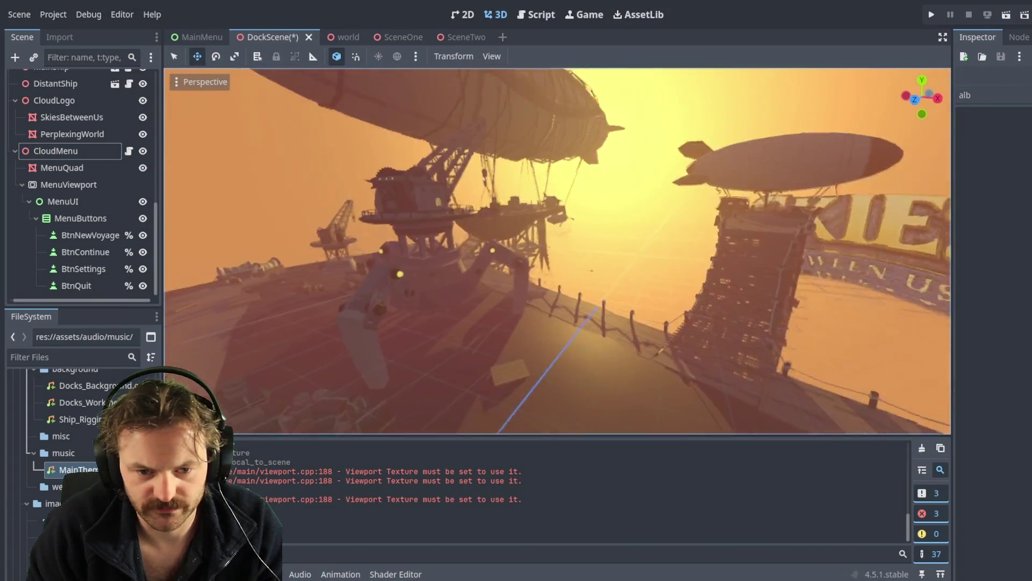
{"action": "key", "text": "w"}
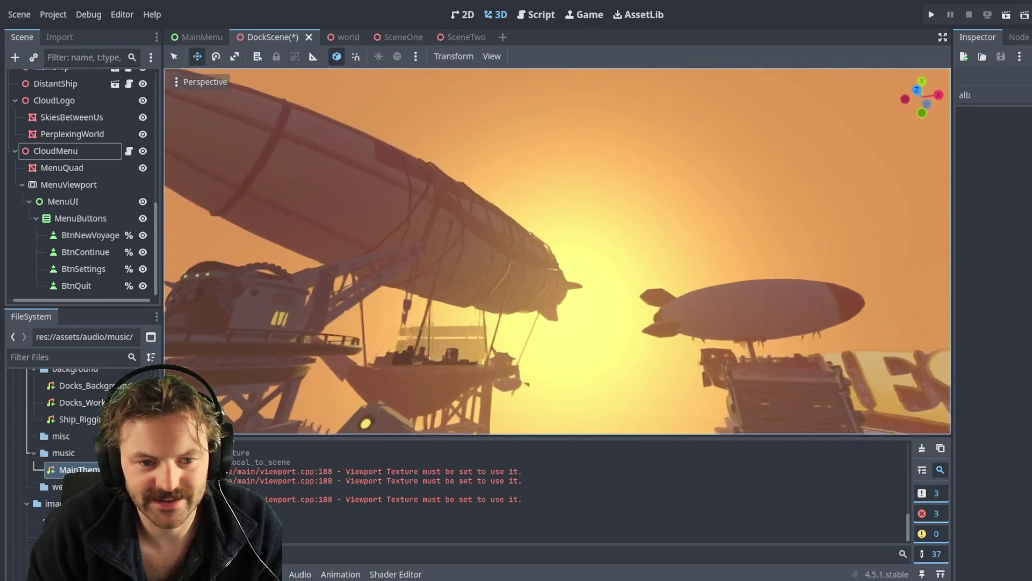
{"action": "key", "text": "w"}
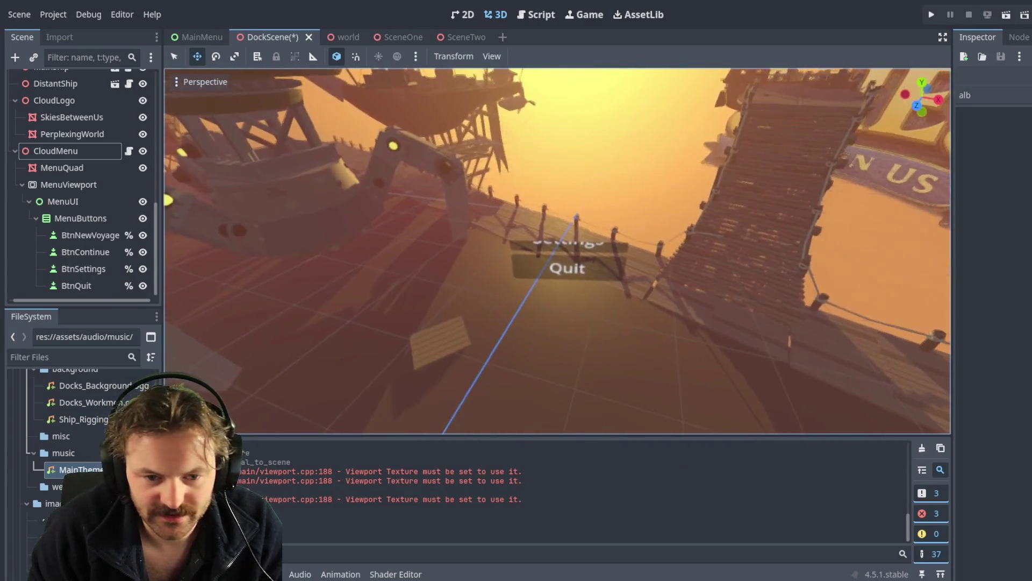
{"action": "left_click", "coordinate": [543, 258]}
{"action": "left_click", "coordinate": [1030, 260]}
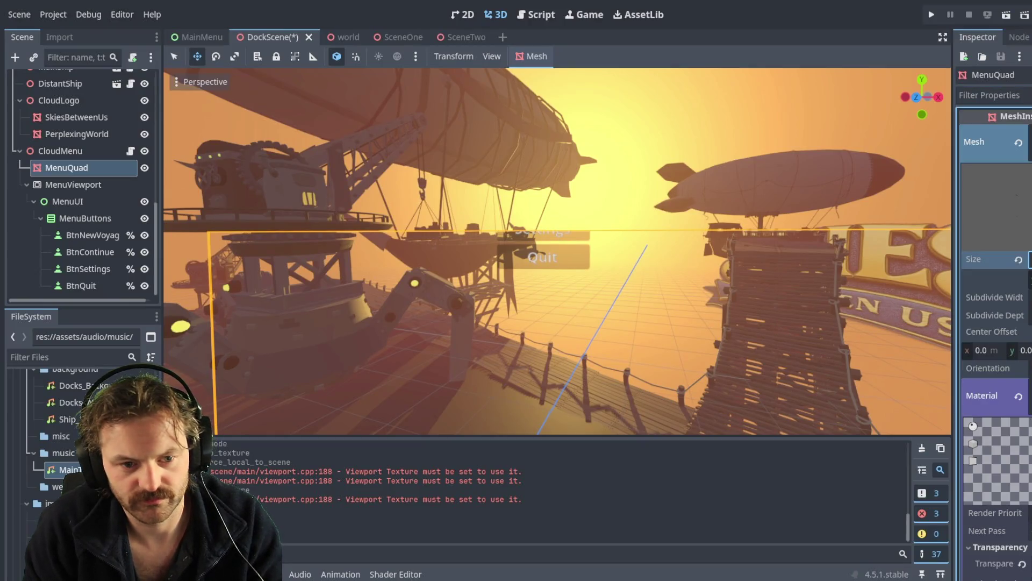
{"action": "key", "text": "Return"}
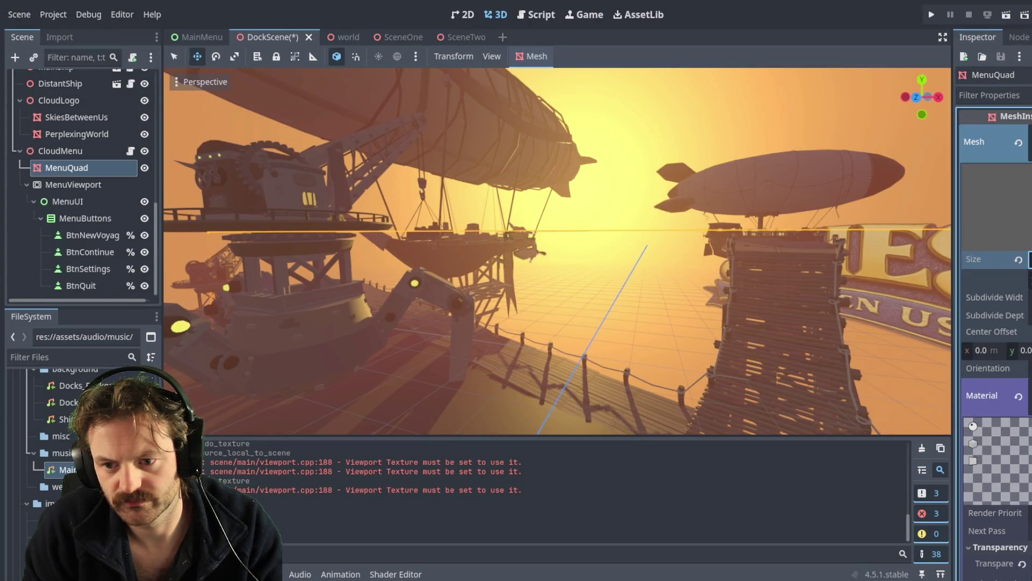
{"action": "key", "text": "Tab"}
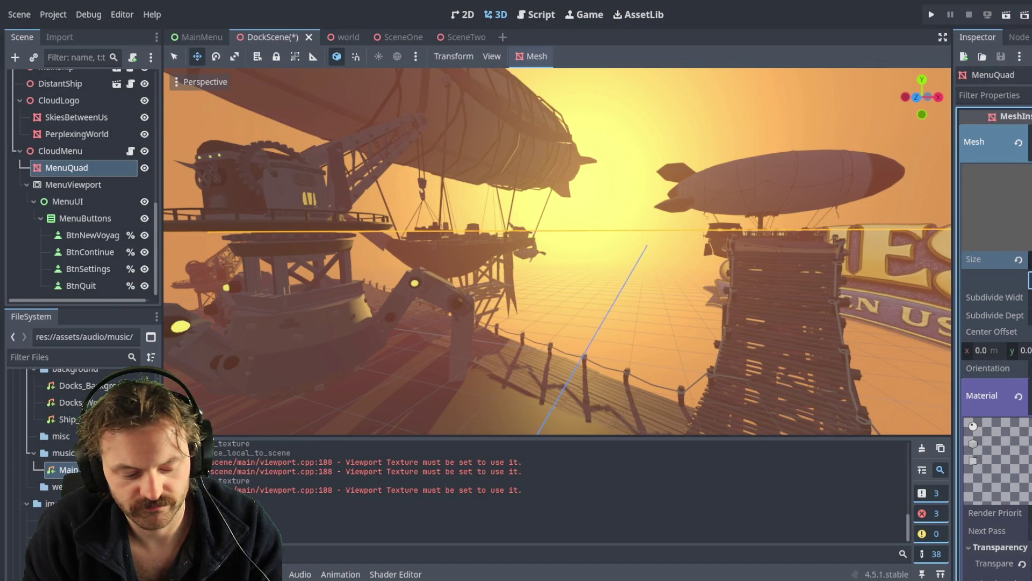
{"action": "key", "text": "Return"}
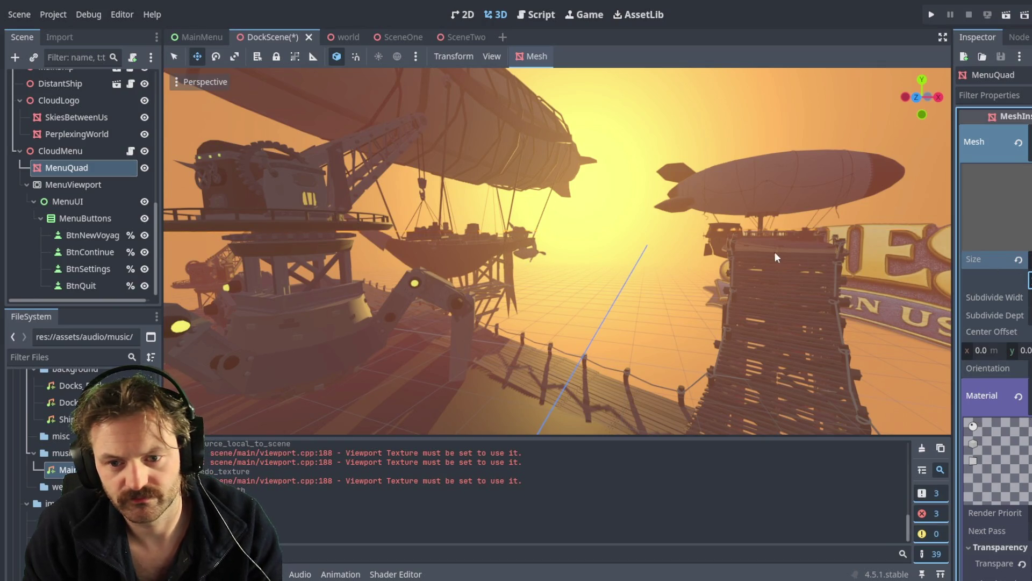
Orbit and fly the camera around the dock and airships to inspect the quad.
{"action": "mouse_move", "coordinate": [721, 243]}
{"action": "left_mouse_down"}
{"action": "mouse_move", "coordinate": [683, 199]}
{"action": "mouse_move", "coordinate": [672, 145]}
{"action": "left_mouse_up"}
{"action": "key", "text": "w"}
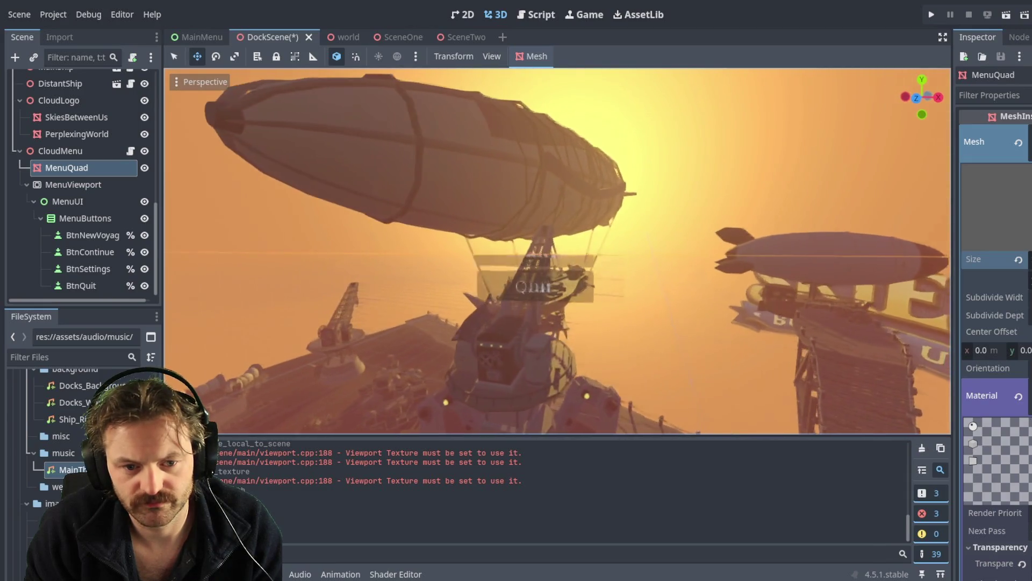
{"action": "key", "text": "s"}
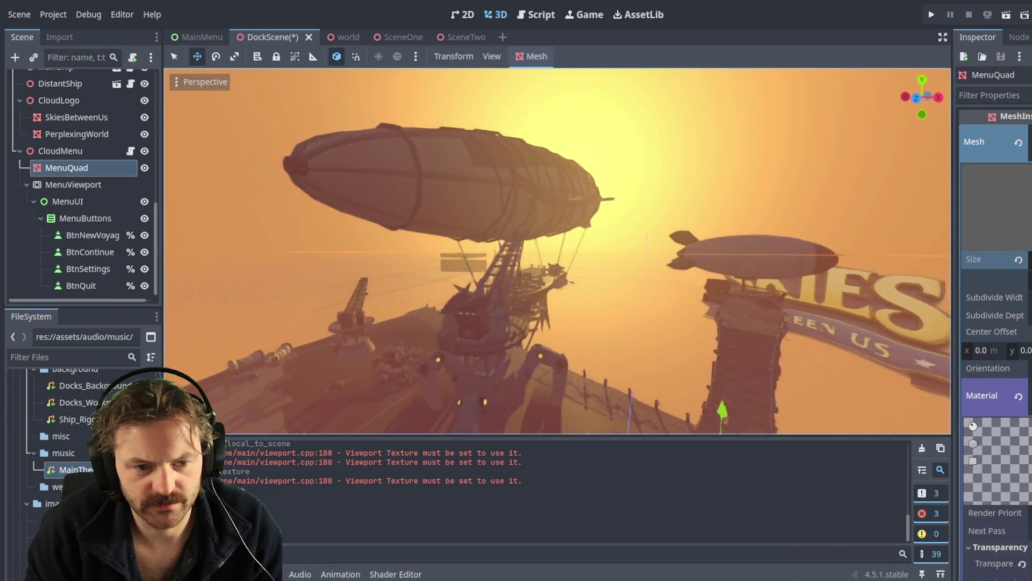
{"action": "mouse_move", "coordinate": [557, 251]}
{"action": "left_mouse_down"}
{"action": "mouse_move", "coordinate": [578, 283]}
{"action": "mouse_move", "coordinate": [839, 417]}
{"action": "mouse_move", "coordinate": [749, 295]}
{"action": "mouse_move", "coordinate": [672, 258]}
{"action": "left_mouse_up"}
{"action": "key", "text": "s"}
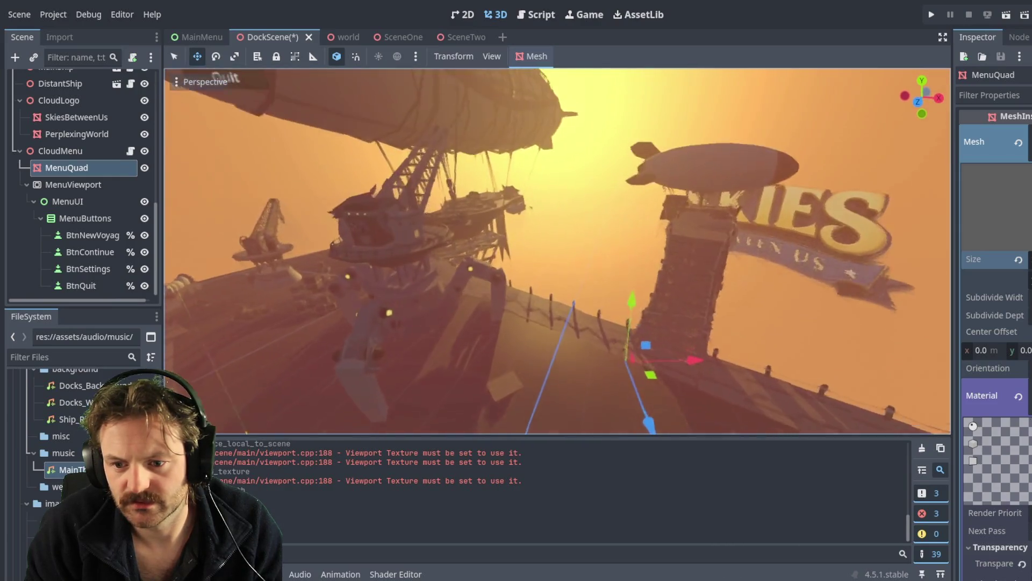
{"action": "key", "text": "w"}
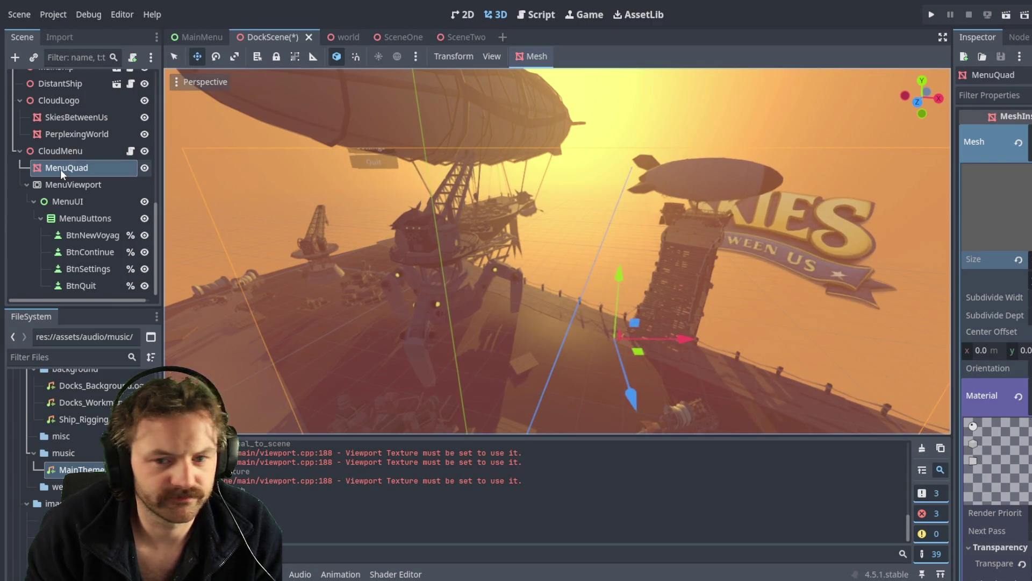
Select MenuViewport and then MenuButtons to edit the container on the 2D canvas.
{"action": "left_click", "coordinate": [60, 169]}
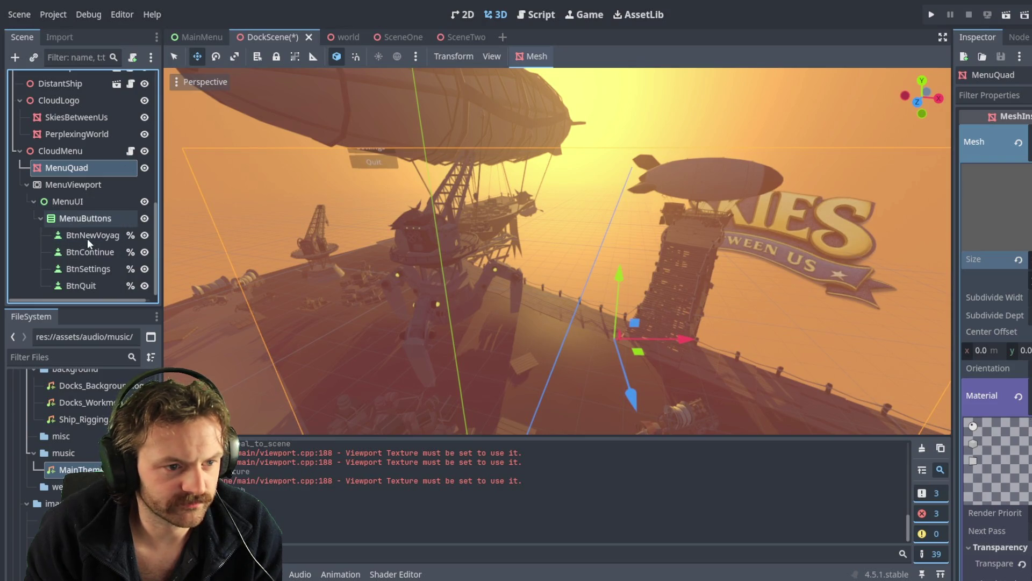
{"action": "left_click", "coordinate": [81, 188]}
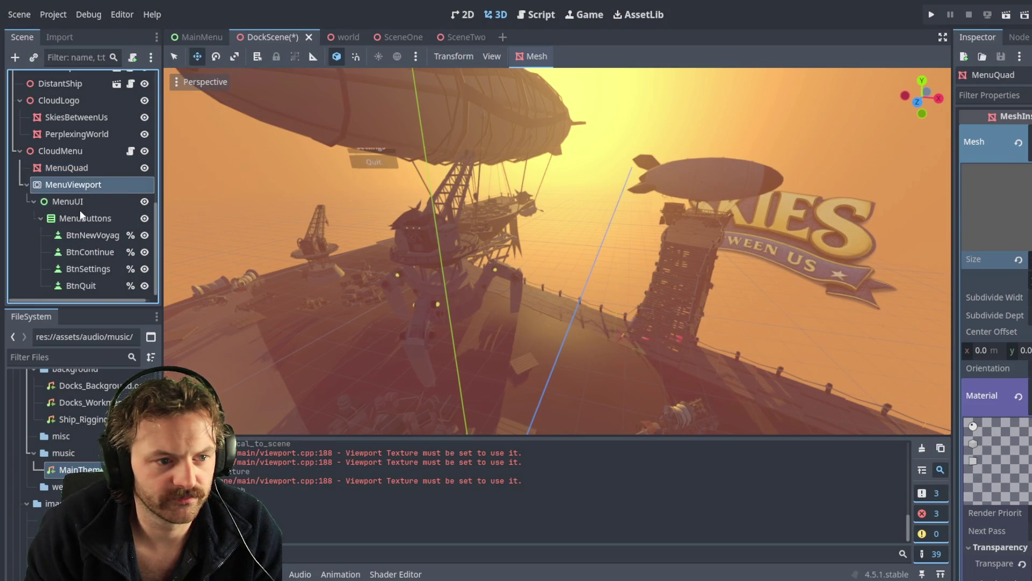
{"action": "left_click", "coordinate": [79, 211]}
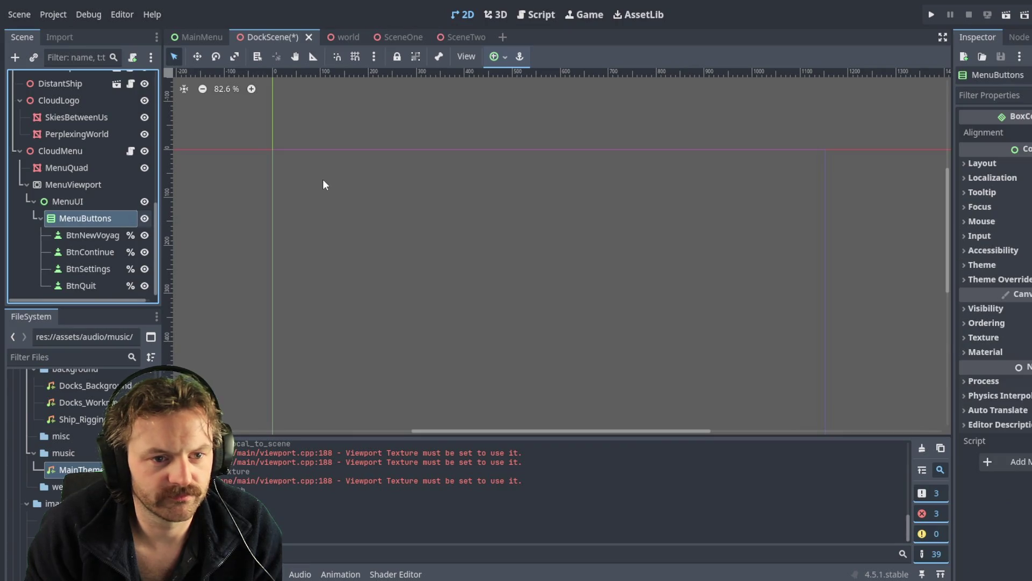
{"action": "scroll", "coordinate": [326, 182], "scroll_direction": "down", "scroll_amount": 5}
{"action": "scroll", "coordinate": [322, 202], "scroll_direction": "up", "scroll_amount": 3}
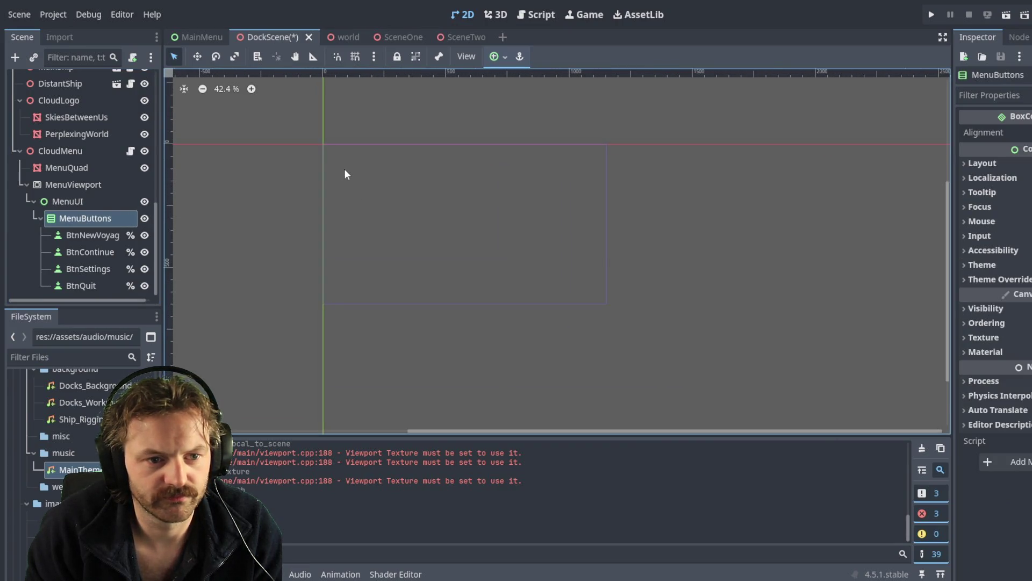
Inspect the BtnNewVoyage and MenuButtons nodes on the 2D canvas, then save DockScene.
{"action": "left_click", "coordinate": [112, 239]}
{"action": "scroll", "coordinate": [403, 182], "scroll_direction": "up", "scroll_amount": 2}
{"action": "scroll", "coordinate": [405, 183], "scroll_direction": "down", "scroll_amount": 3}
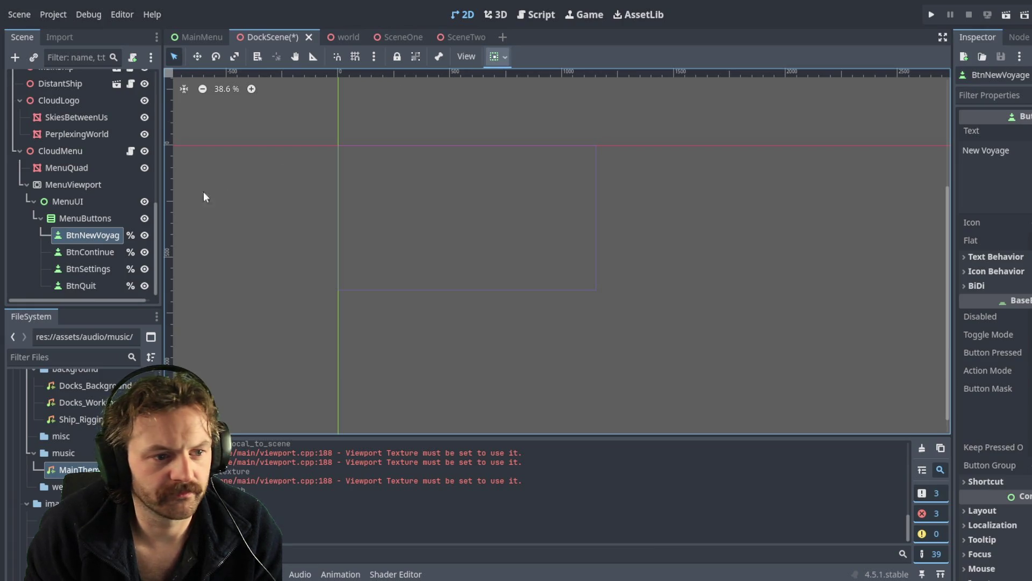
{"action": "left_click", "coordinate": [79, 218]}
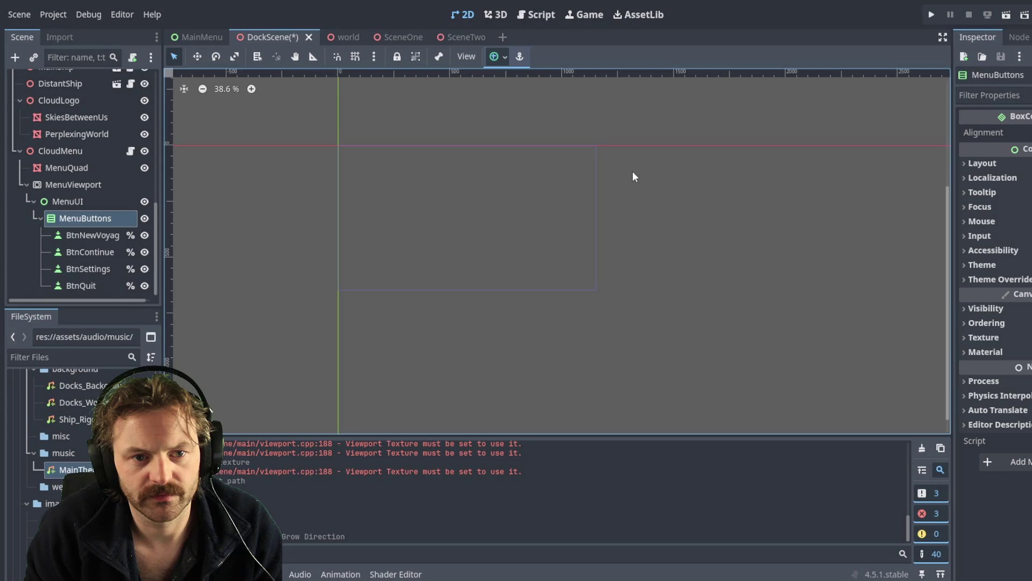
{"action": "scroll", "coordinate": [371, 182], "scroll_direction": "up", "scroll_amount": 6}
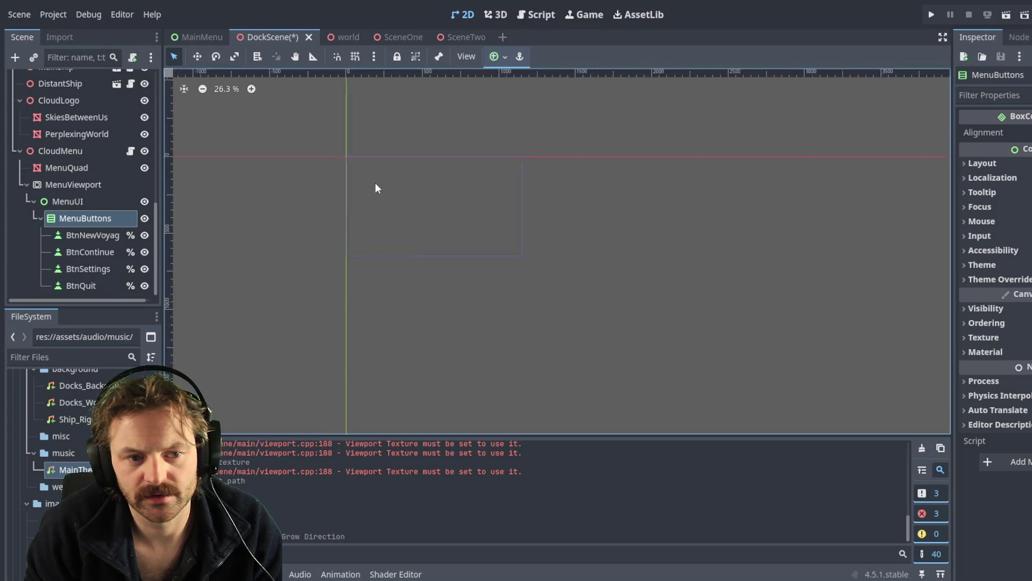
{"action": "scroll", "coordinate": [398, 192], "scroll_direction": "down", "scroll_amount": 3}
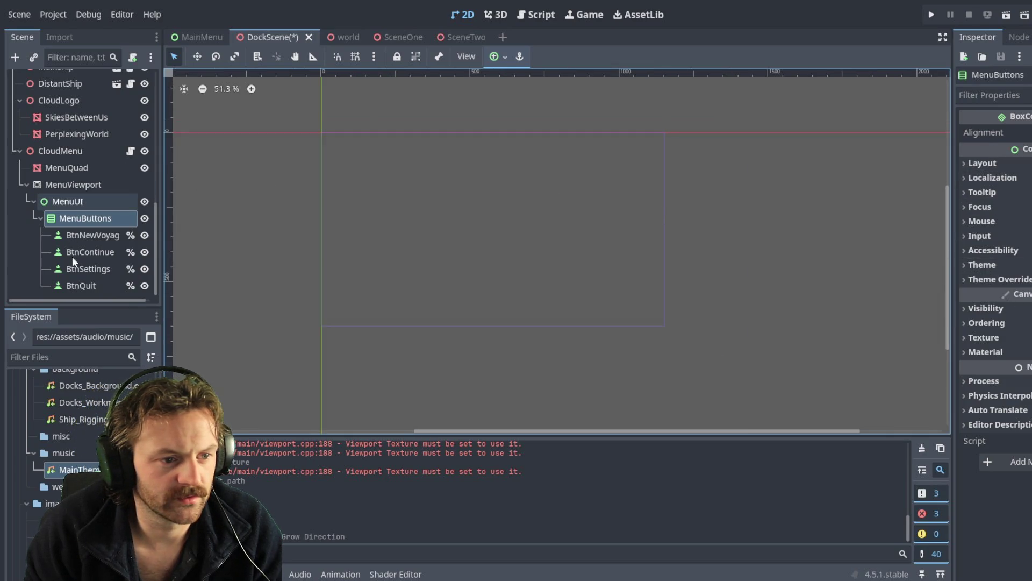
{"action": "left_click", "coordinate": [84, 233]}
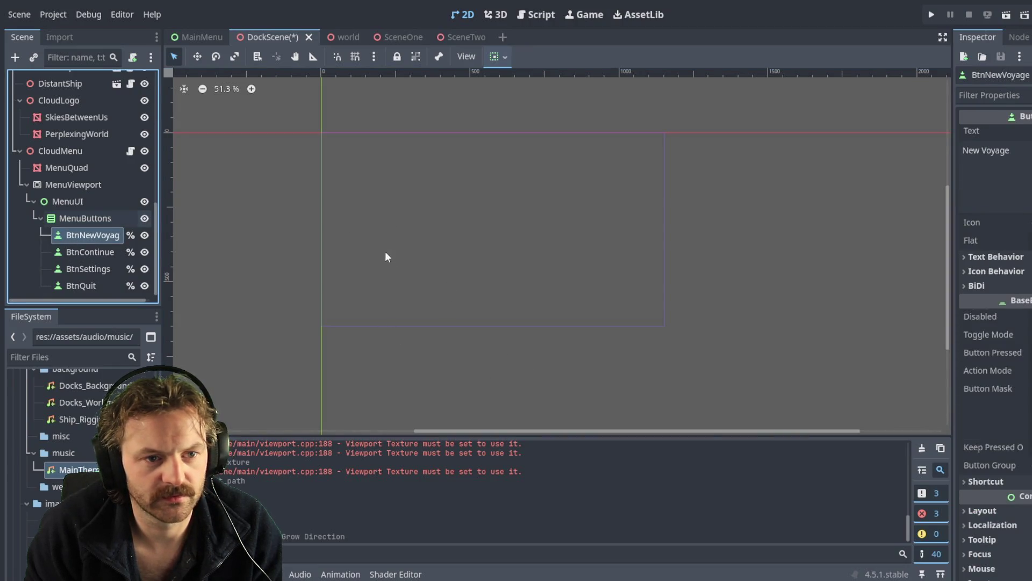
{"action": "key", "text": "ctrl+s"}
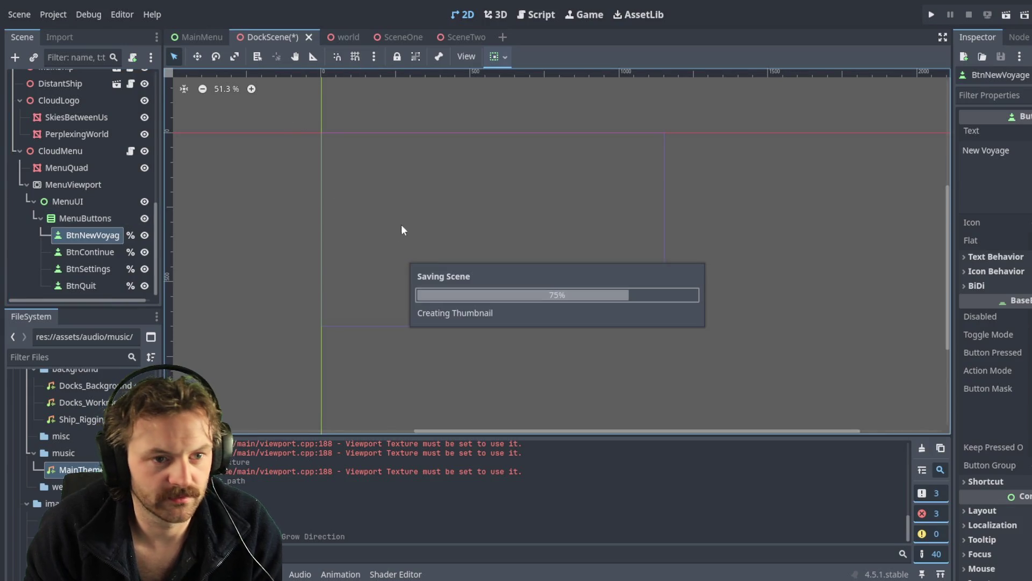
In 3D, fly near the airship until the Settings and Quit panels show, then select MenuQuad.
{"action": "left_click", "coordinate": [496, 15]}
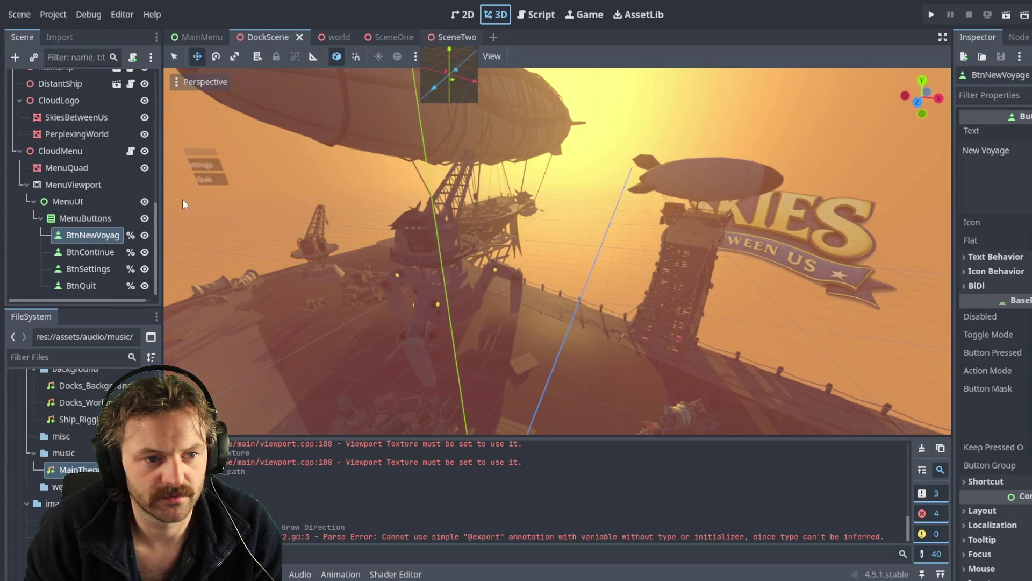
{"action": "scroll", "coordinate": [387, 203], "scroll_direction": "down", "scroll_amount": 5}
{"action": "scroll", "coordinate": [387, 203], "scroll_direction": "up", "scroll_amount": 5}
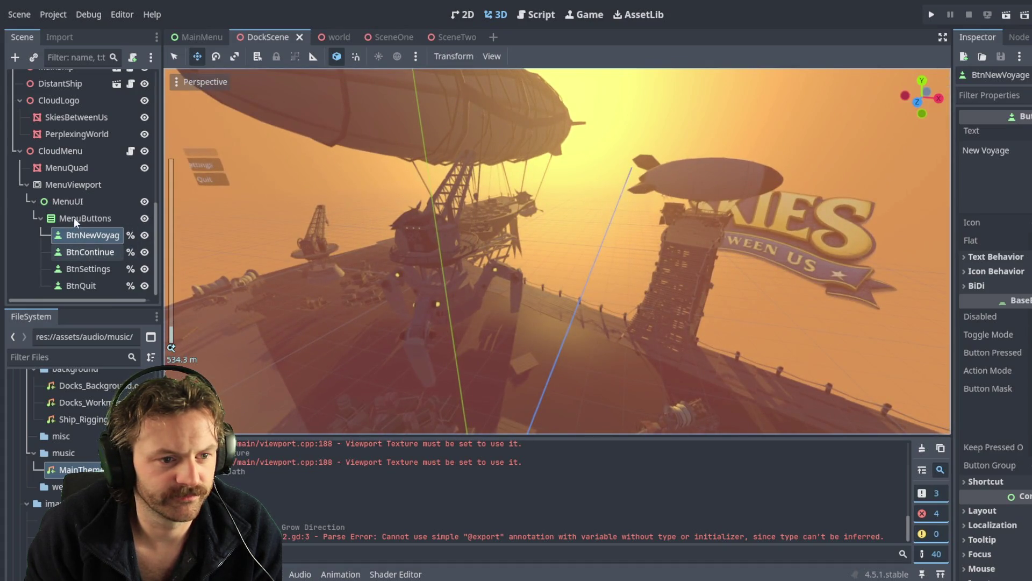
{"action": "left_click_drag", "start_coordinate": [324, 225], "coordinate": [387, 242]}
{"action": "key", "text": "w"}
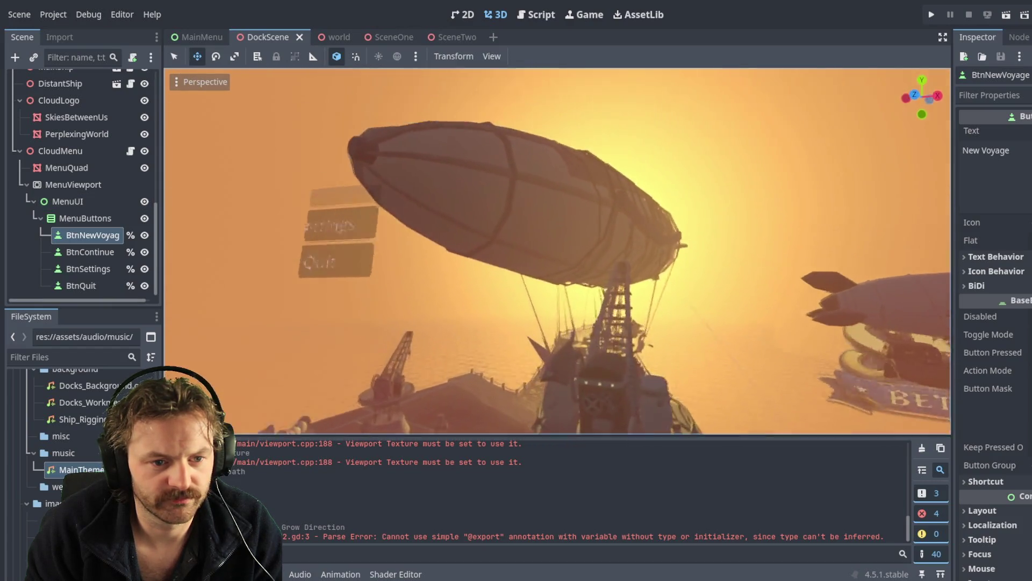
{"action": "key", "text": "s"}
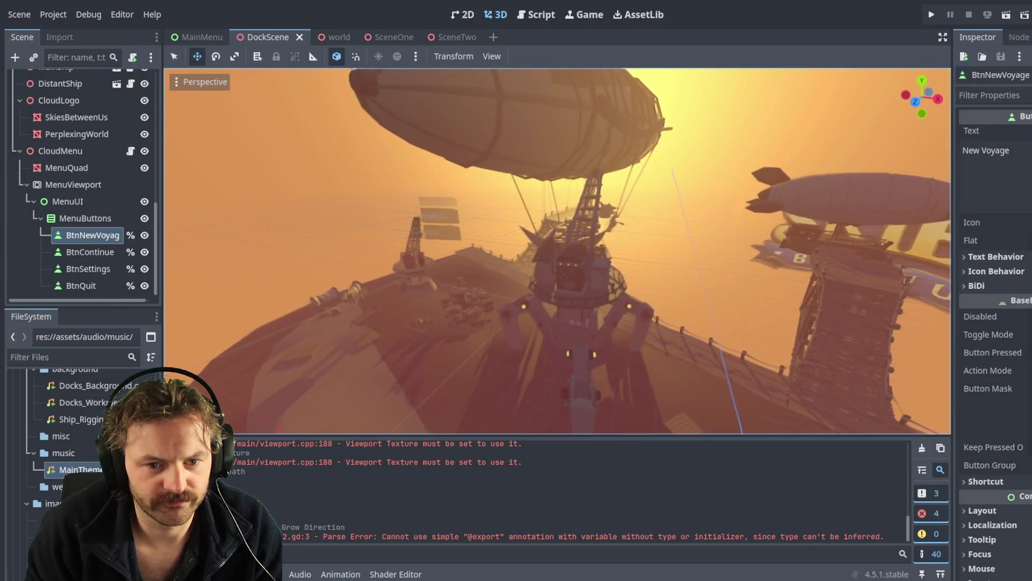
{"action": "key", "text": "w"}
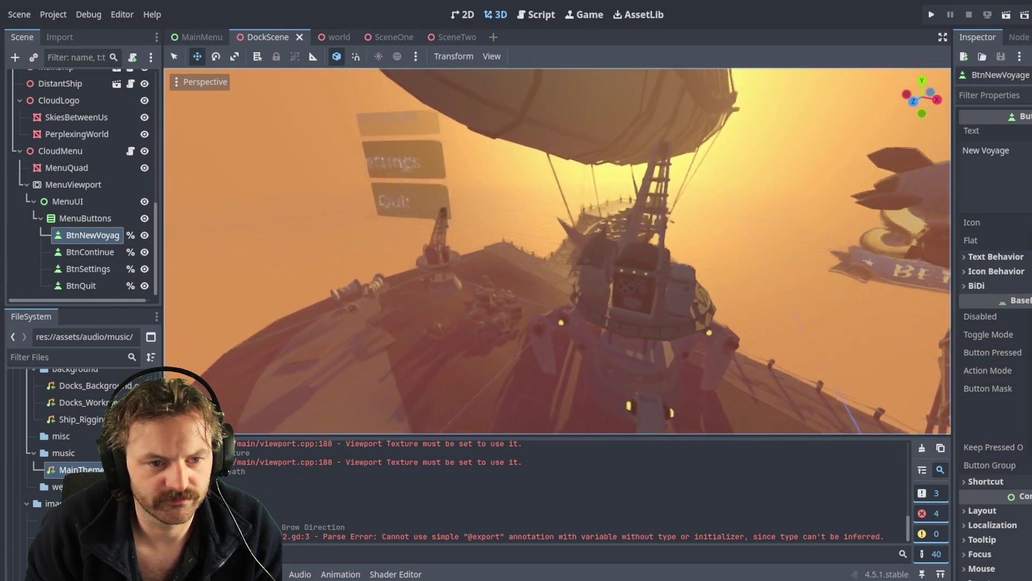
{"action": "key", "text": "s"}
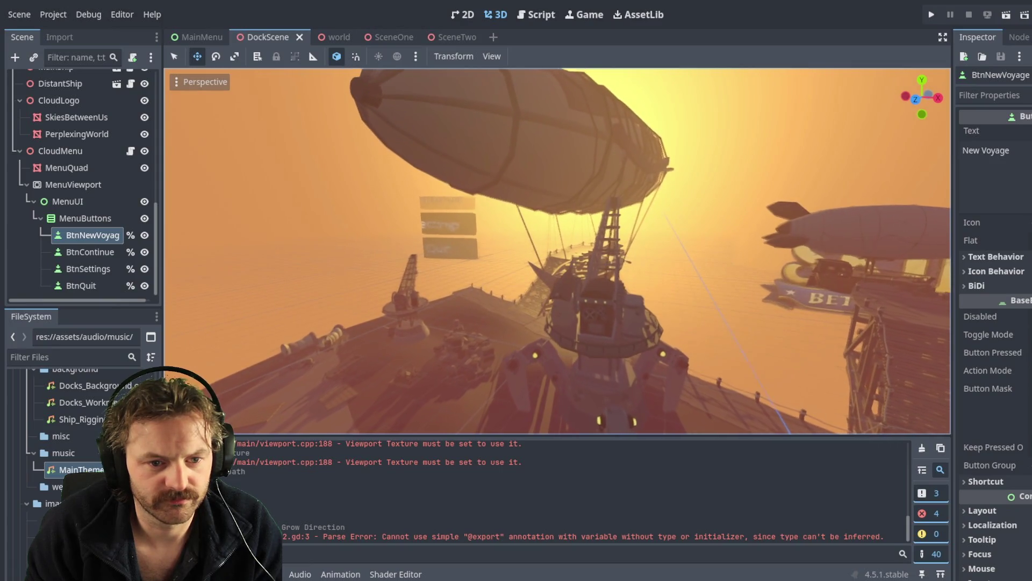
{"action": "left_click", "coordinate": [452, 227]}
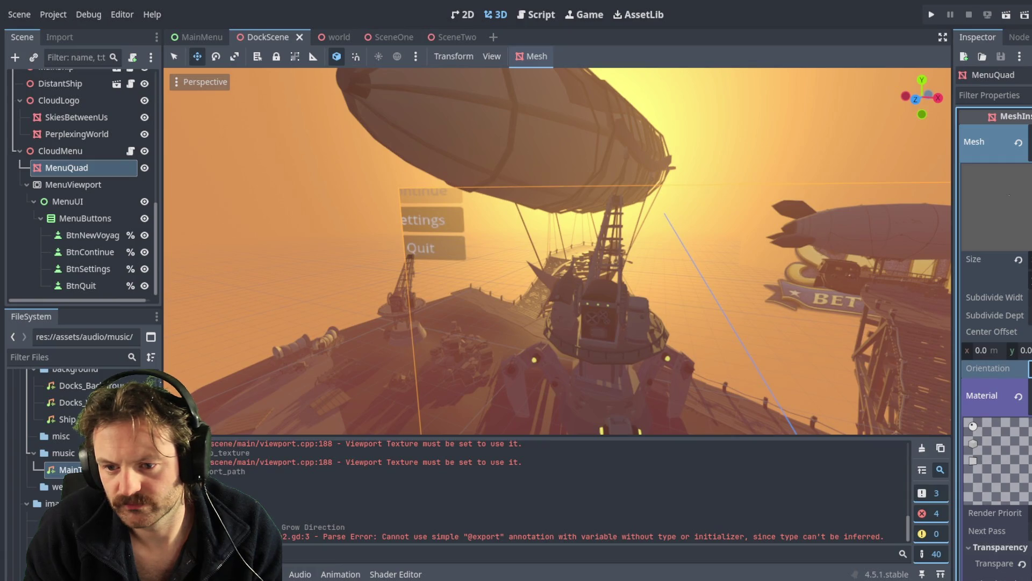
{"action": "left_click", "coordinate": [984, 353]}
{"action": "left_click", "coordinate": [984, 352]}
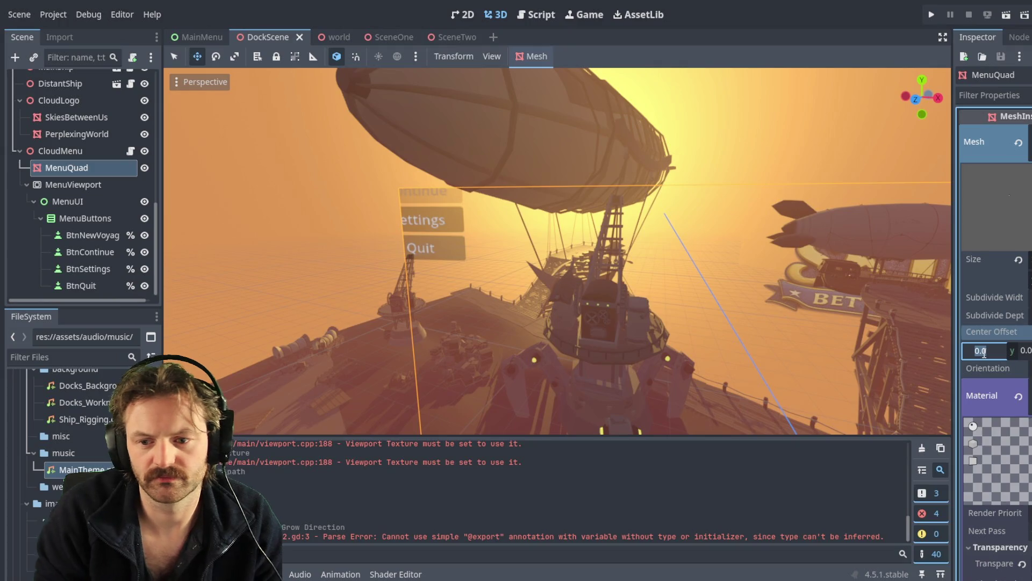
{"action": "key", "text": "Return"}
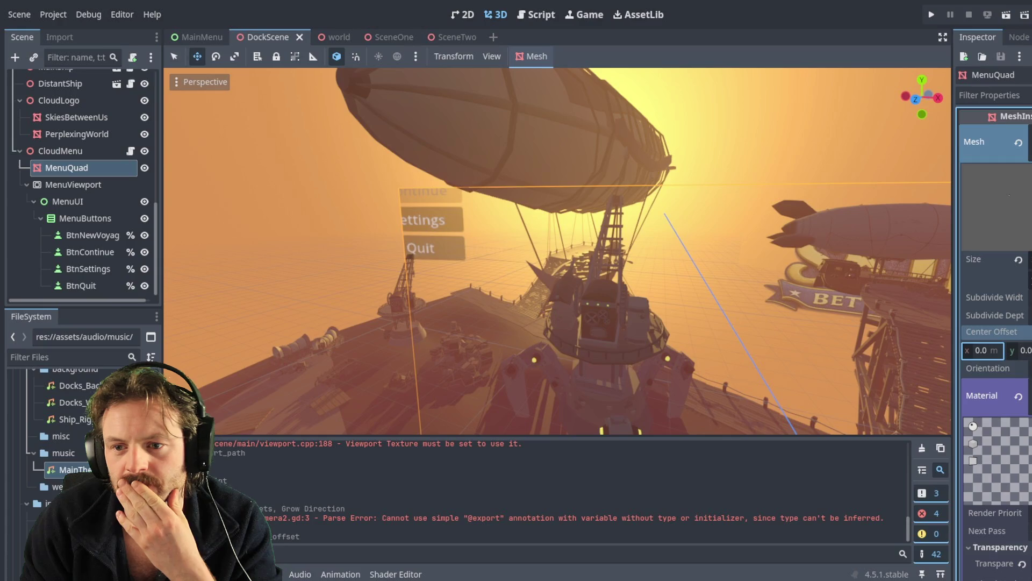
{"action": "scroll", "coordinate": [1021, 428], "scroll_direction": "down", "scroll_amount": 2}
{"action": "scroll", "coordinate": [1021, 428], "scroll_direction": "down", "scroll_amount": 4}
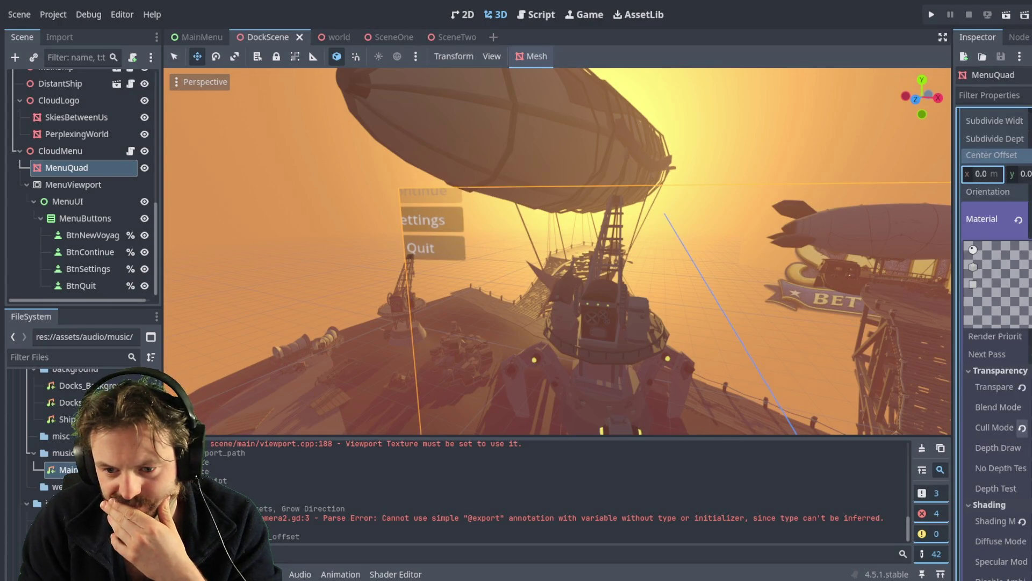
{"action": "scroll", "coordinate": [991, 358], "scroll_direction": "down", "scroll_amount": 2}
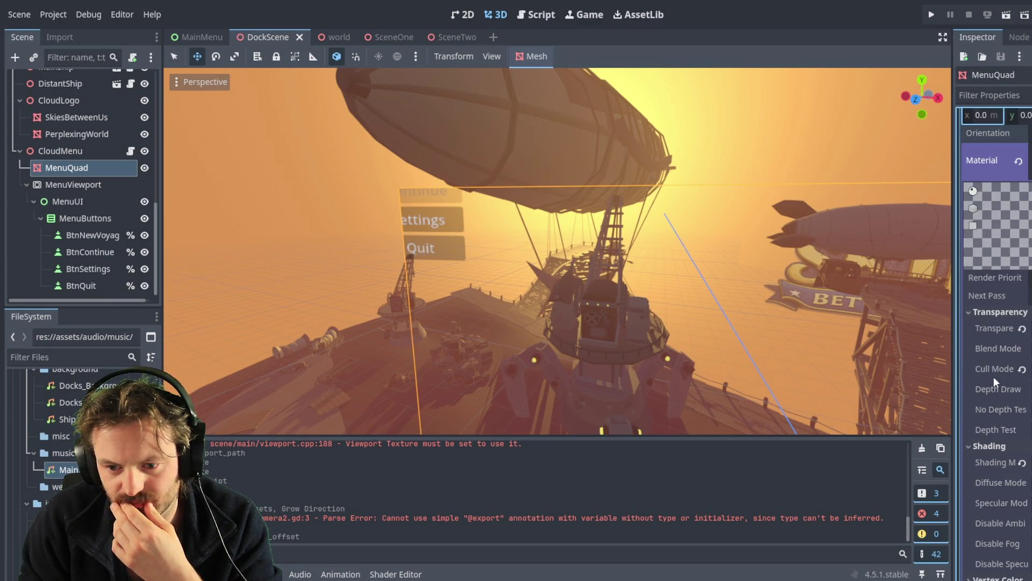
{"action": "scroll", "coordinate": [994, 379], "scroll_direction": "down", "scroll_amount": 2}
{"action": "scroll", "coordinate": [1023, 438], "scroll_direction": "down", "scroll_amount": 2}
{"action": "scroll", "coordinate": [1021, 433], "scroll_direction": "down", "scroll_amount": 2}
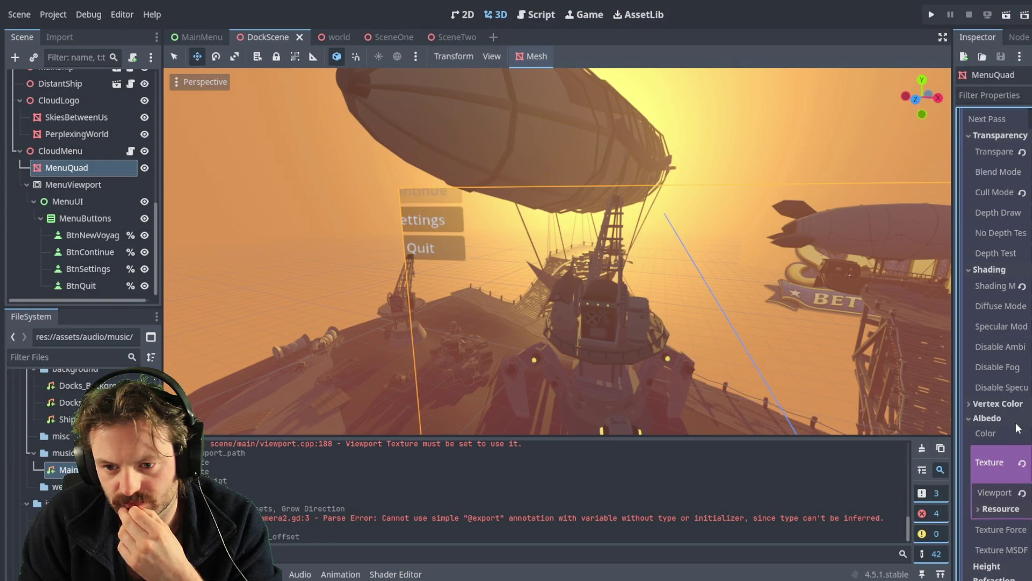
{"action": "scroll", "coordinate": [1002, 412], "scroll_direction": "down", "scroll_amount": 4}
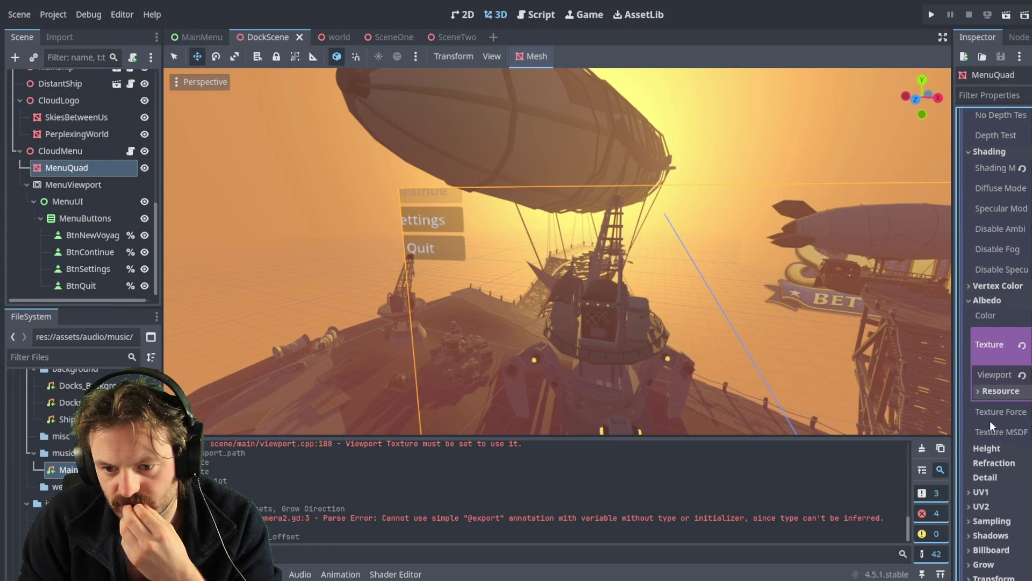
{"action": "left_click", "coordinate": [1026, 391]}
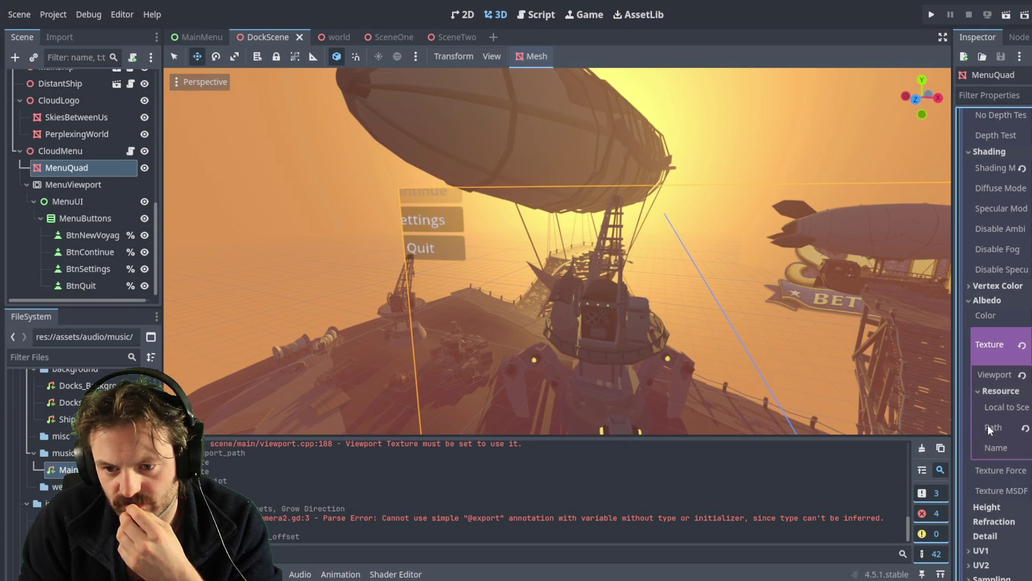
{"action": "scroll", "coordinate": [989, 425], "scroll_direction": "down", "scroll_amount": 6}
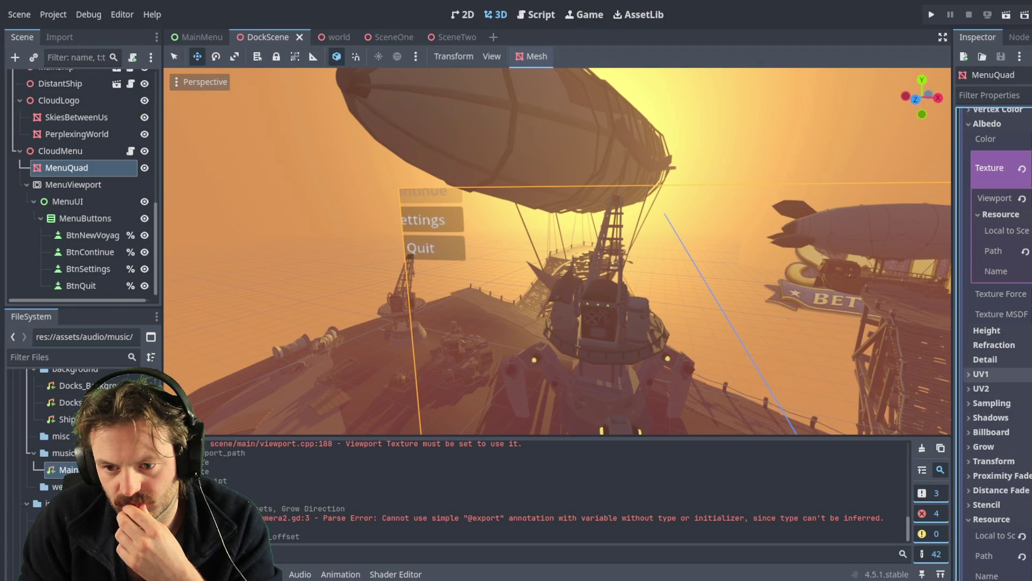
{"action": "scroll", "coordinate": [1005, 344], "scroll_direction": "down", "scroll_amount": 4}
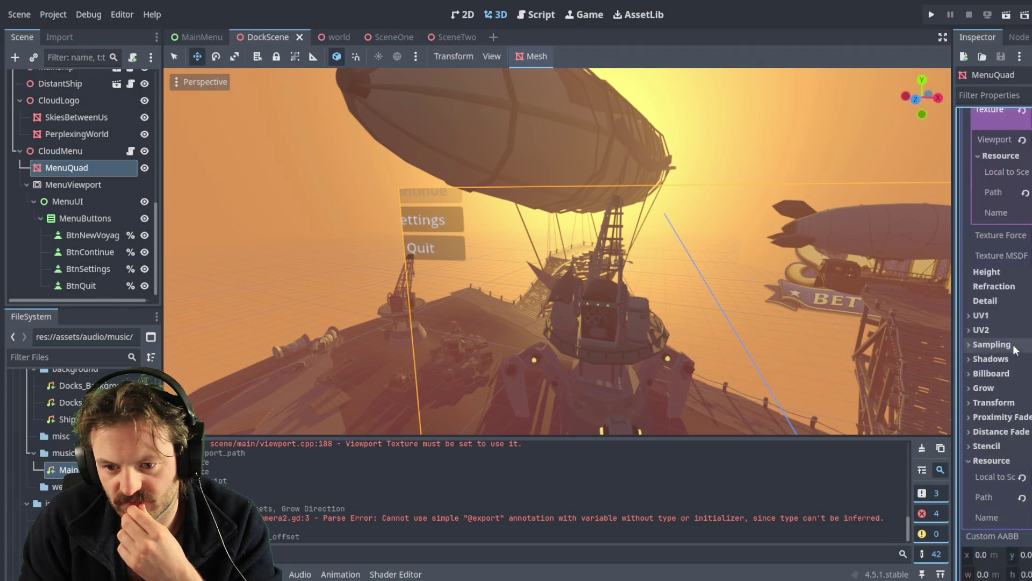
{"action": "scroll", "coordinate": [1002, 343], "scroll_direction": "down", "scroll_amount": 2}
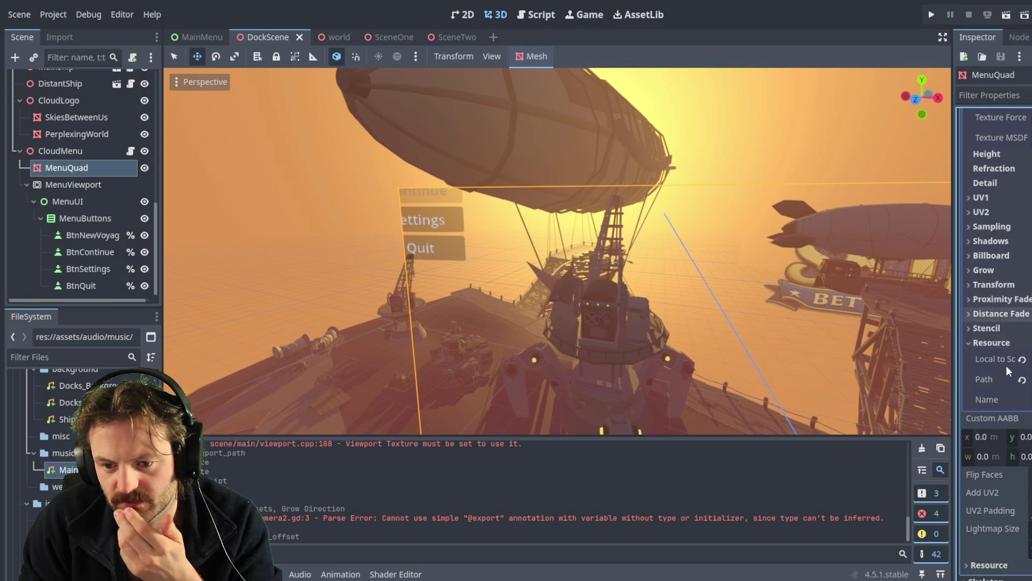
{"action": "scroll", "coordinate": [1006, 366], "scroll_direction": "down", "scroll_amount": 2}
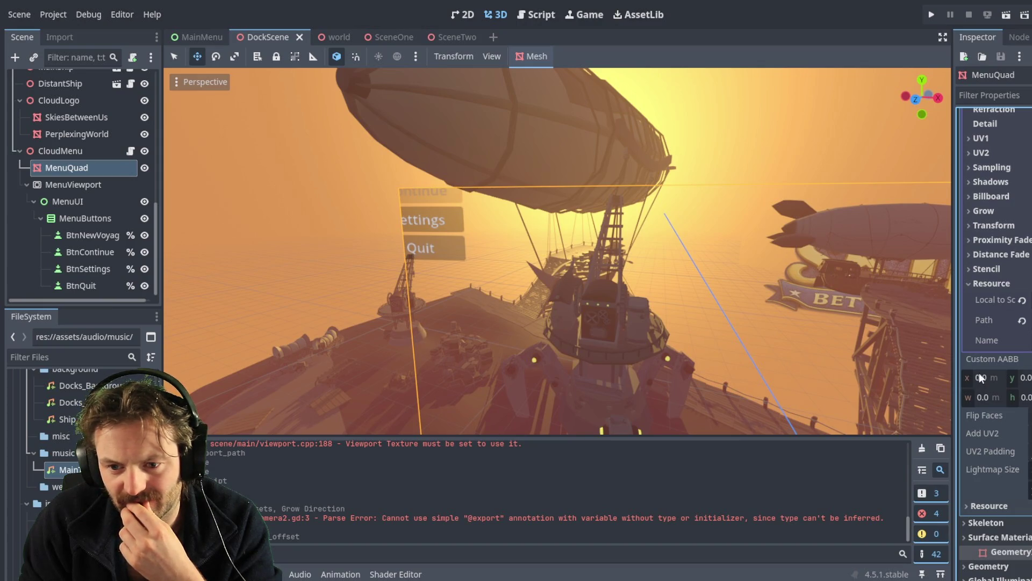
{"action": "scroll", "coordinate": [991, 334], "scroll_direction": "up", "scroll_amount": 8}
{"action": "scroll", "coordinate": [1004, 298], "scroll_direction": "up", "scroll_amount": 8}
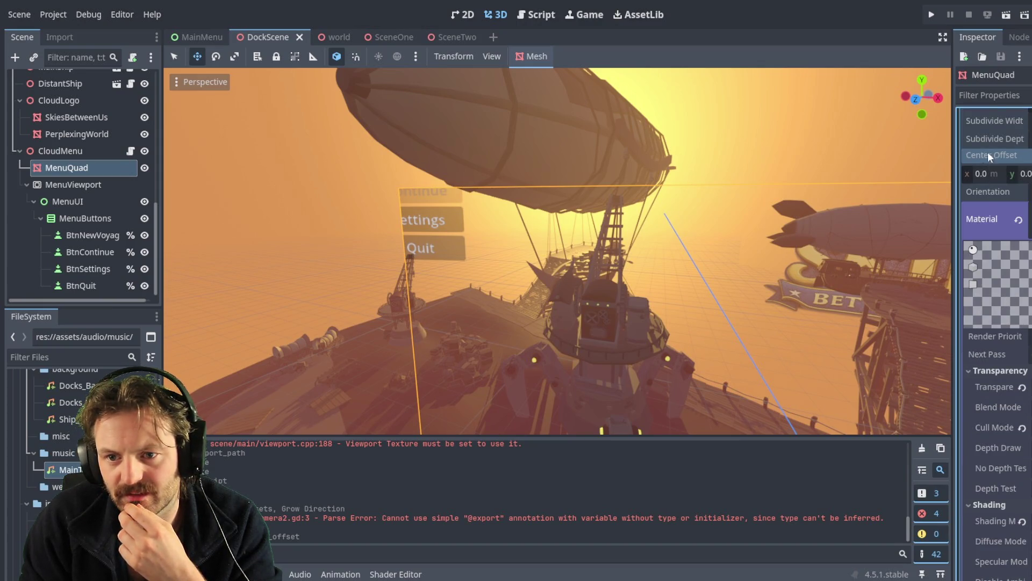
{"action": "scroll", "coordinate": [989, 116], "scroll_direction": "up", "scroll_amount": 6}
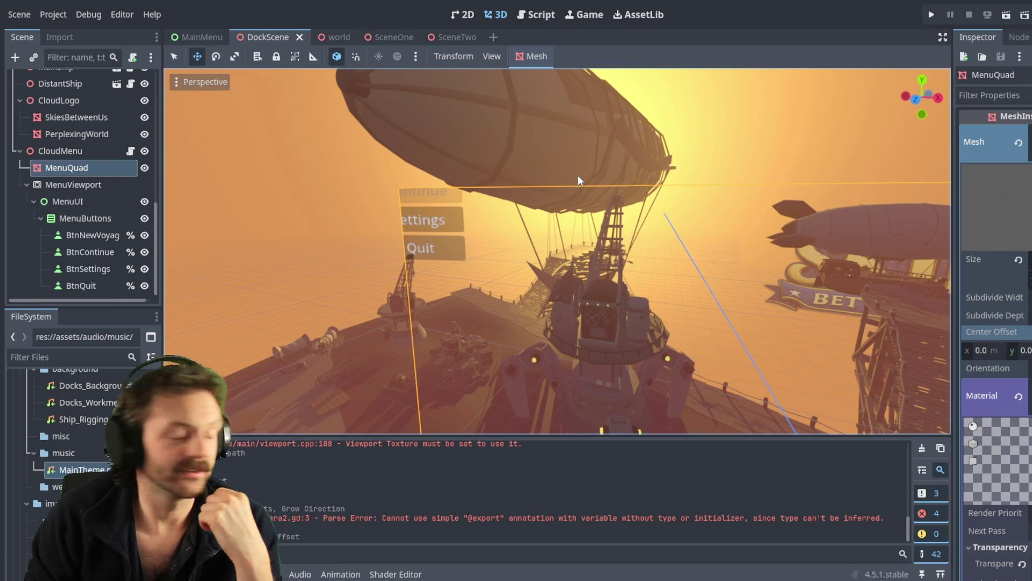
Select BtnQuit and then the MenuButtons container on the 2D canvas.
{"action": "left_click", "coordinate": [86, 283]}
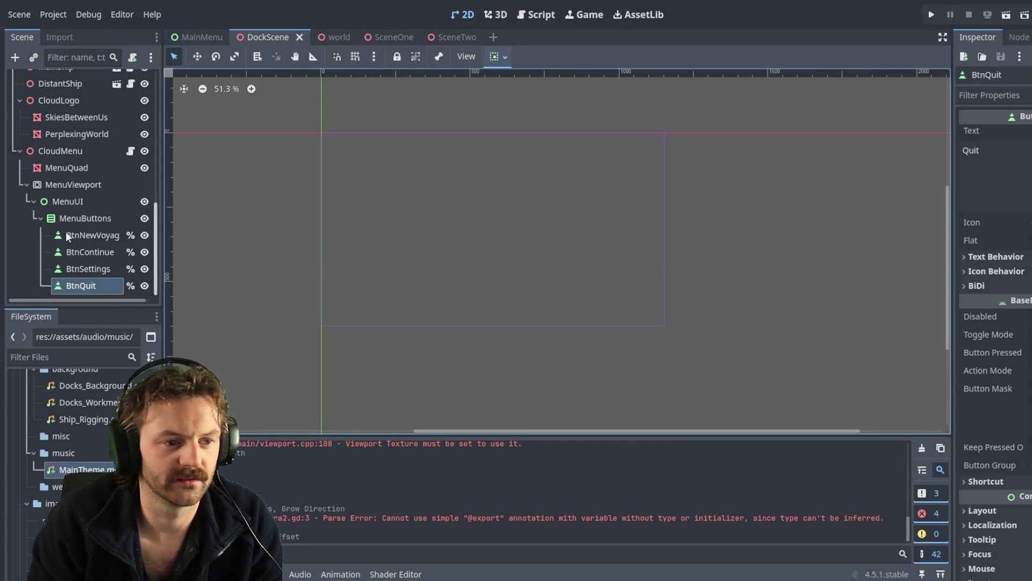
{"action": "left_click", "coordinate": [80, 238], "text": "shift"}
{"action": "left_click", "coordinate": [81, 221]}
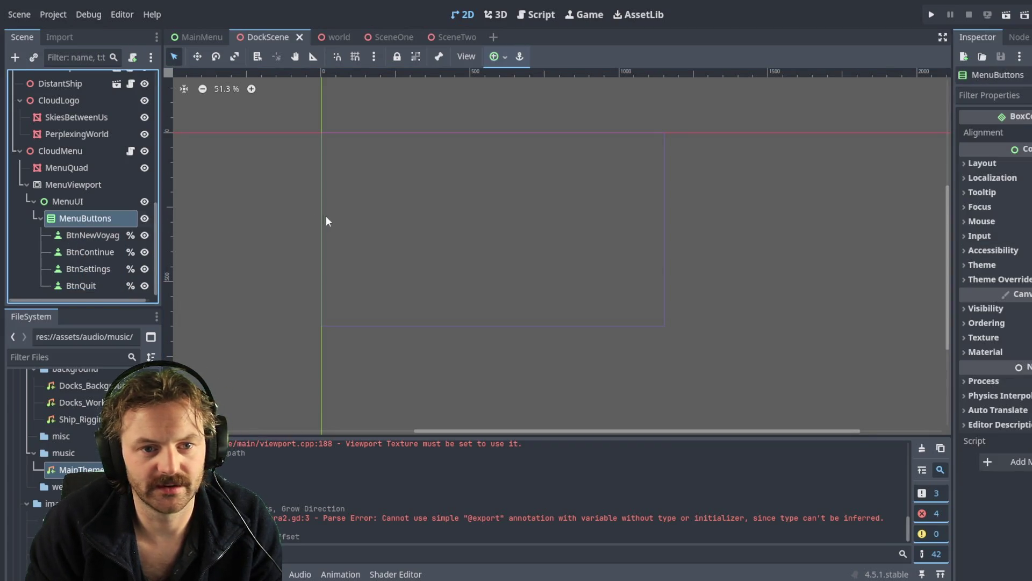
{"action": "scroll", "coordinate": [334, 220], "scroll_direction": "down", "scroll_amount": 2}
{"action": "scroll", "coordinate": [347, 226], "scroll_direction": "down", "scroll_amount": 15}
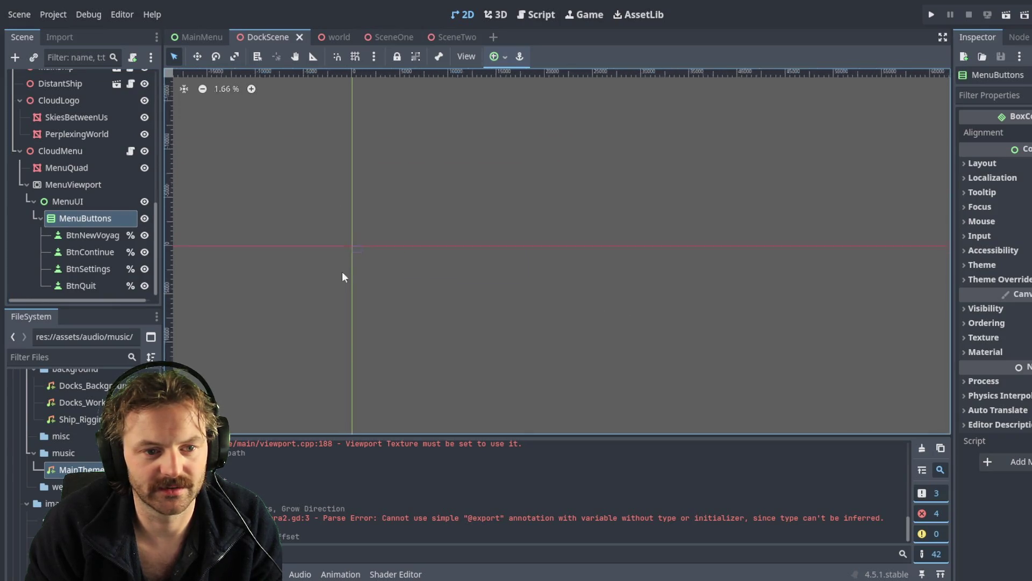
{"action": "scroll", "coordinate": [349, 268], "scroll_direction": "up", "scroll_amount": 15}
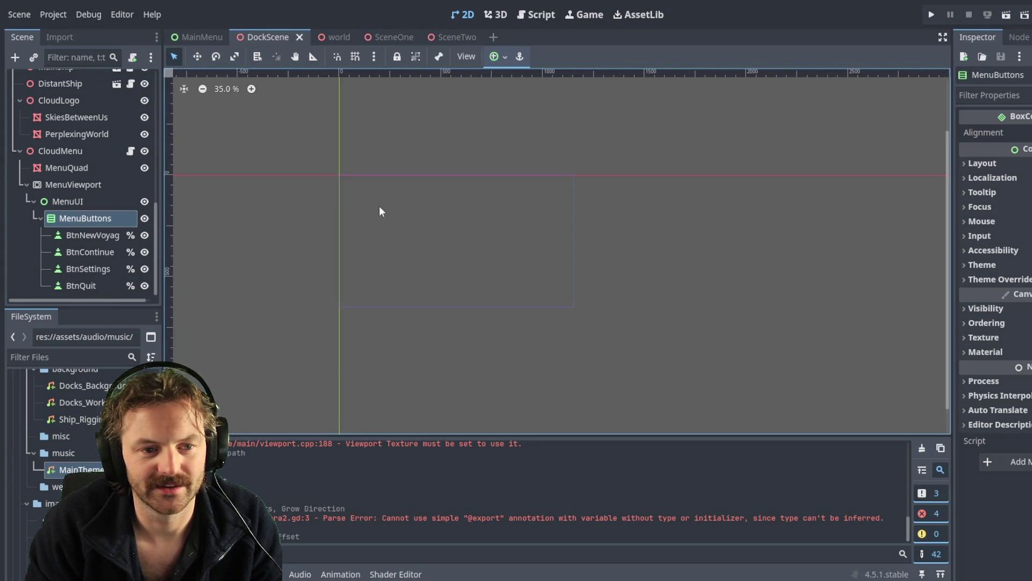
{"action": "scroll", "coordinate": [359, 192], "scroll_direction": "up", "scroll_amount": 1}
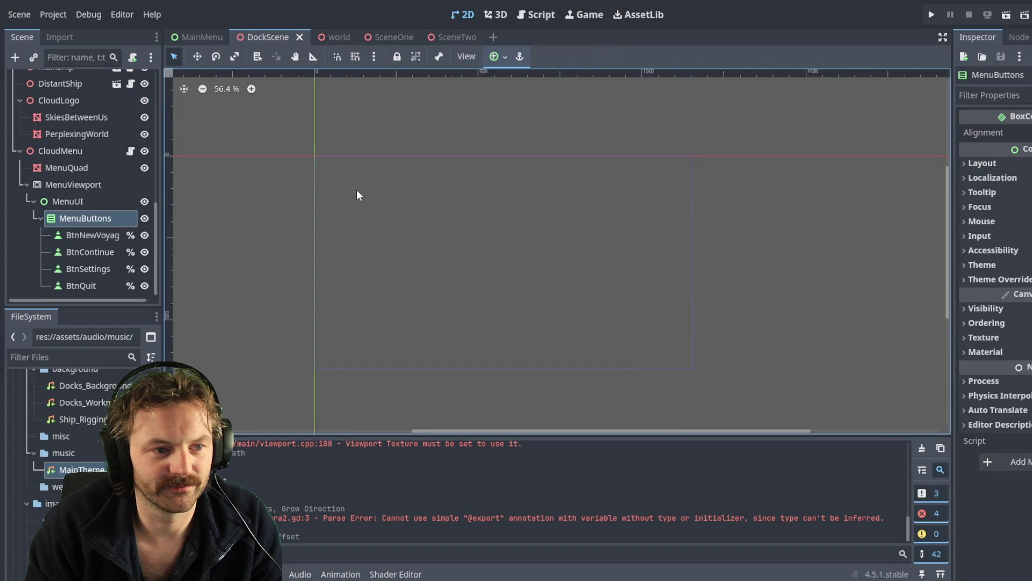
Hide MenuButtons and undo it, then select MenuViewport, MenuUI and BtnNewVoyage.
{"action": "left_click", "coordinate": [145, 218]}
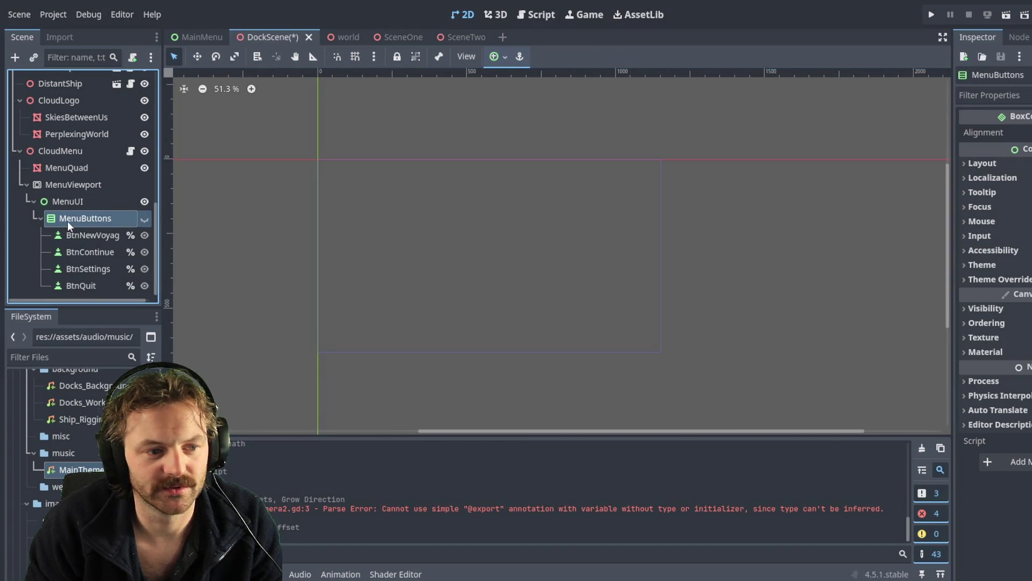
{"action": "key", "text": "ctrl+z"}
{"action": "left_click", "coordinate": [74, 186]}
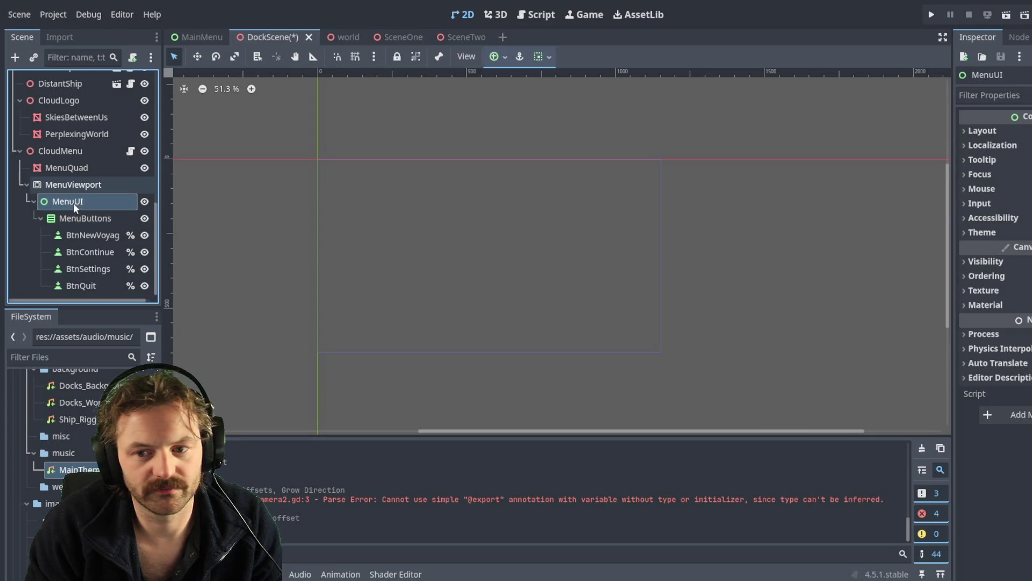
{"action": "left_click", "coordinate": [74, 186]}
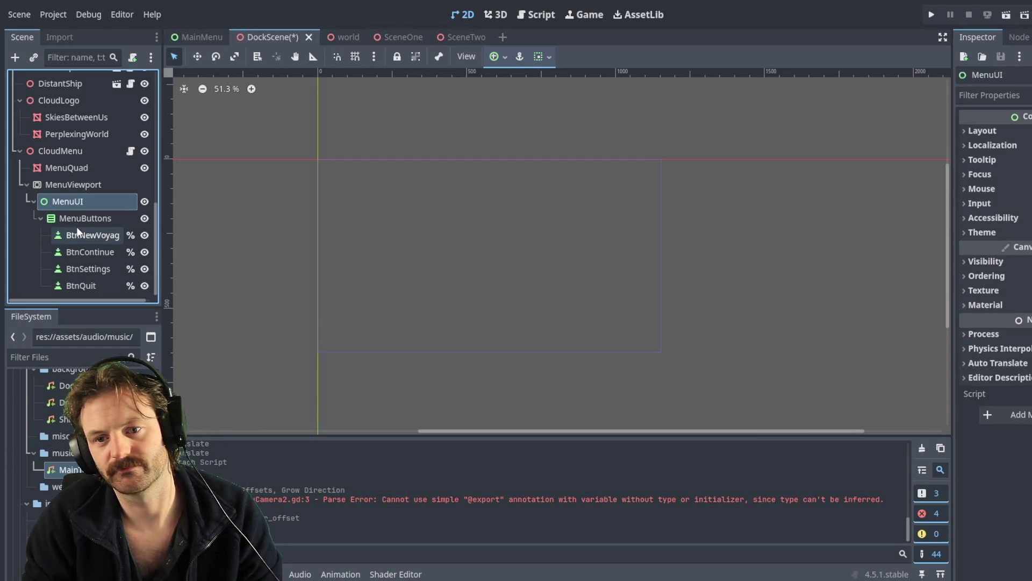
{"action": "left_click", "coordinate": [77, 226]}
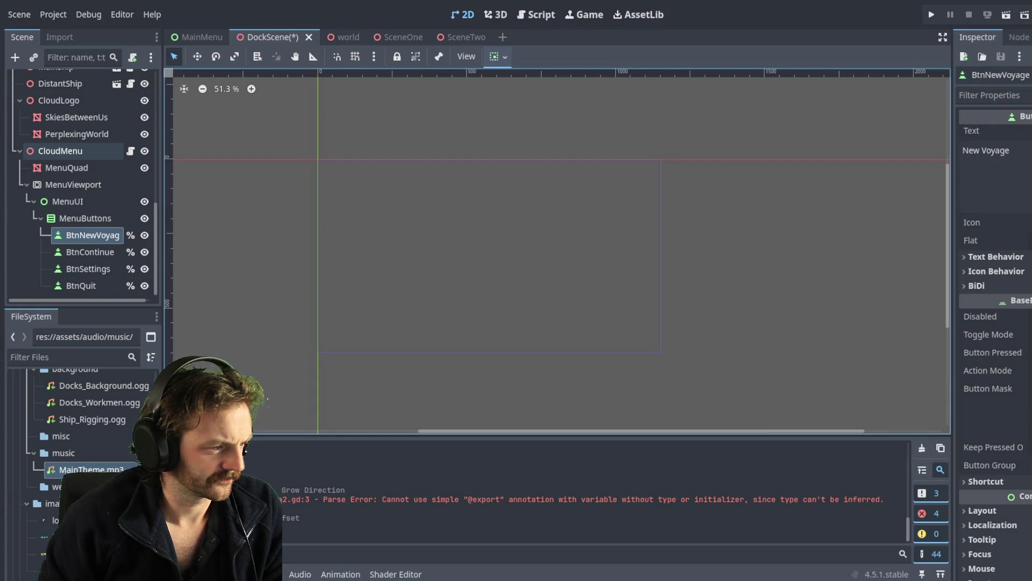
{"action": "left_click", "coordinate": [81, 201]}
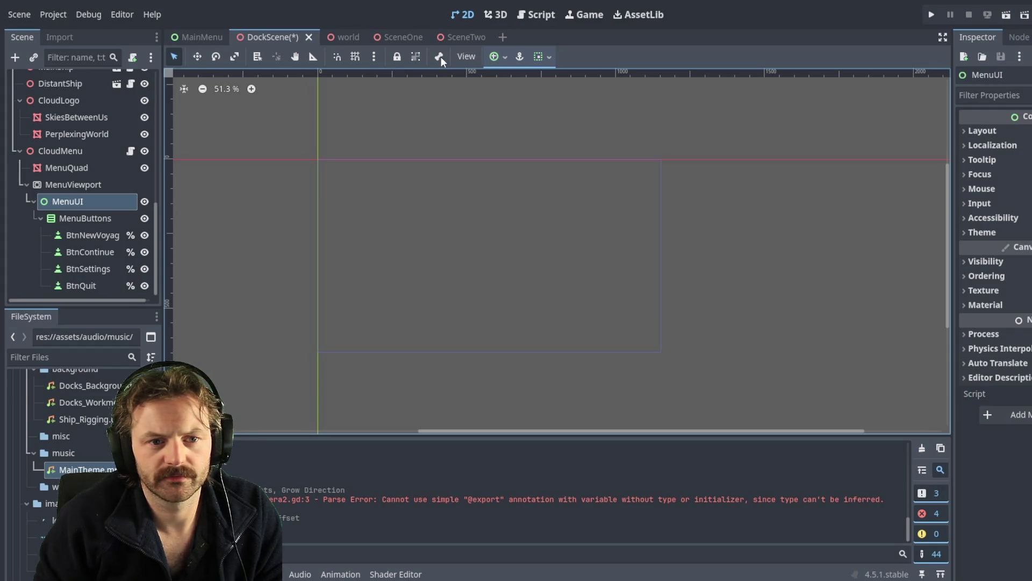
{"action": "left_click", "coordinate": [525, 57]}
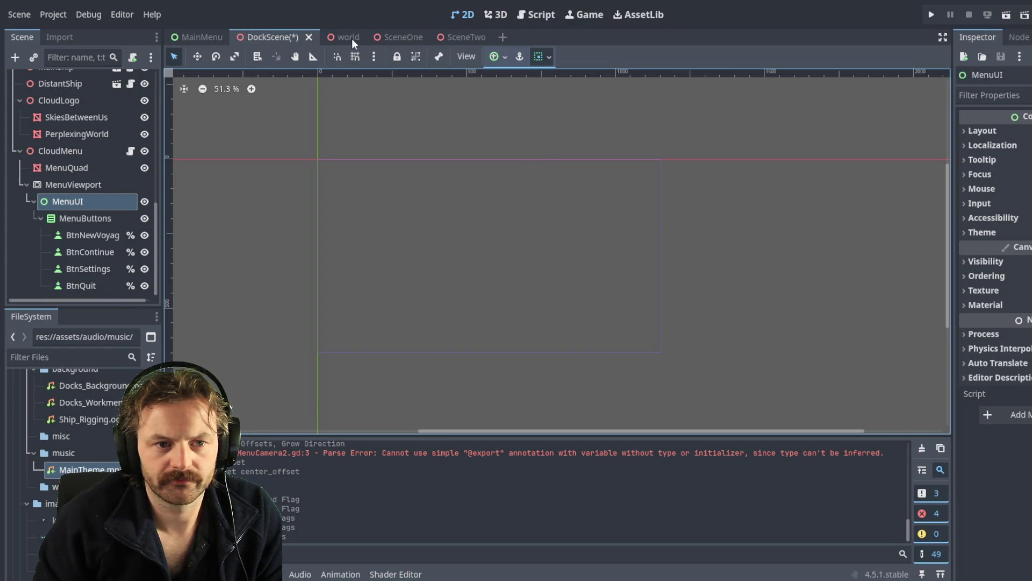
{"action": "left_click", "coordinate": [495, 15]}
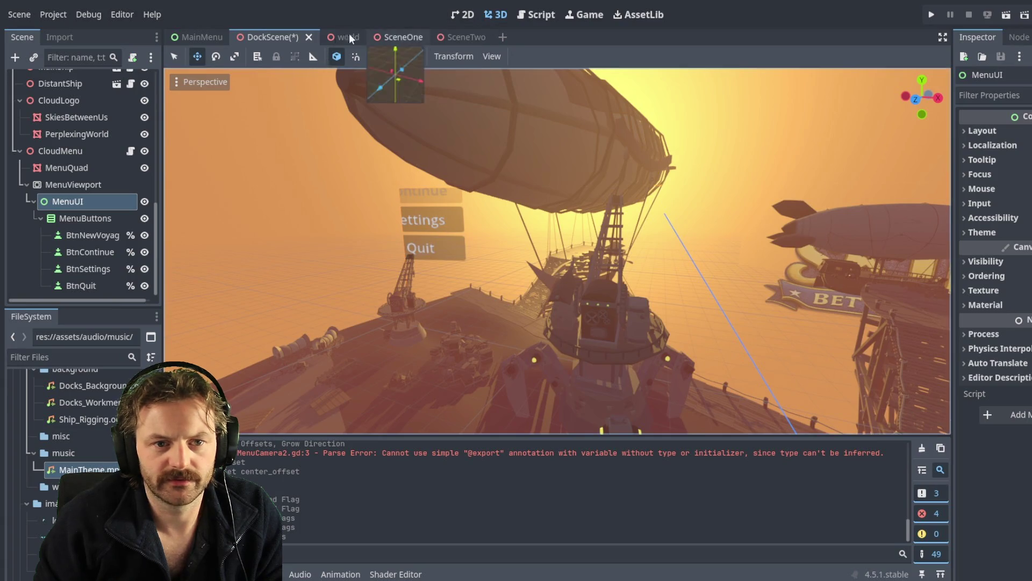
{"action": "left_click", "coordinate": [476, 17]}
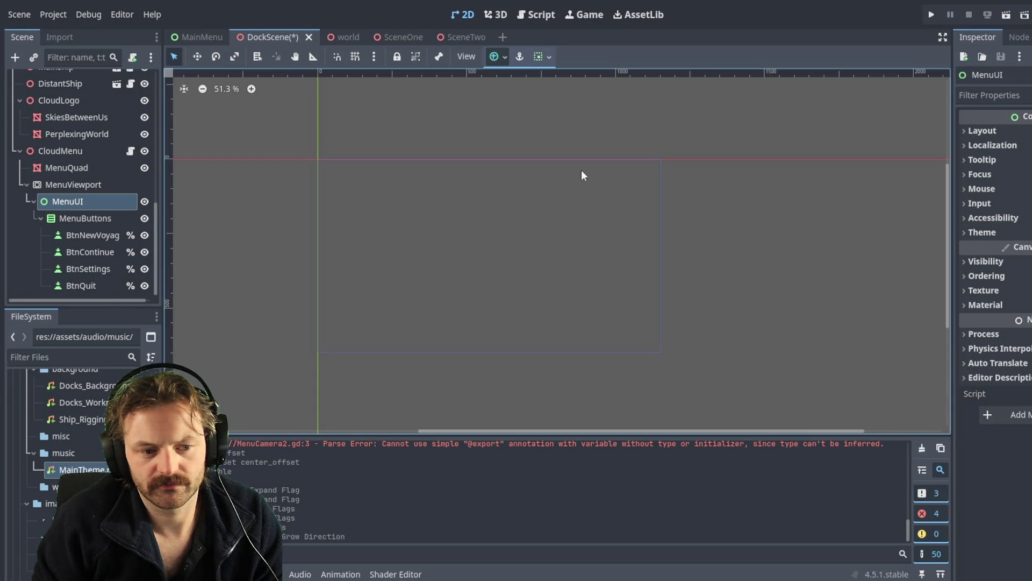
{"action": "left_click", "coordinate": [520, 56]}
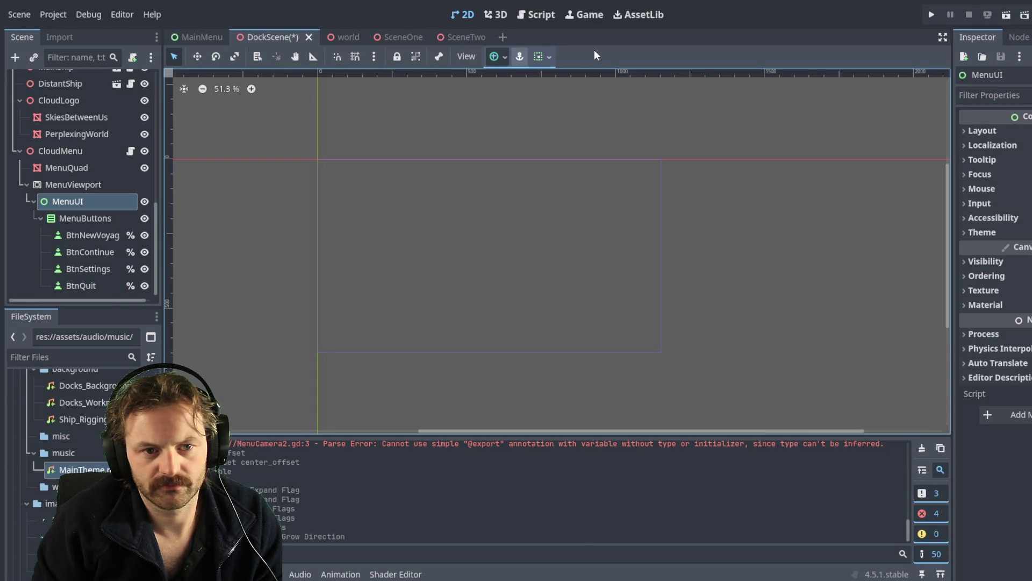
{"action": "left_click", "coordinate": [496, 15]}
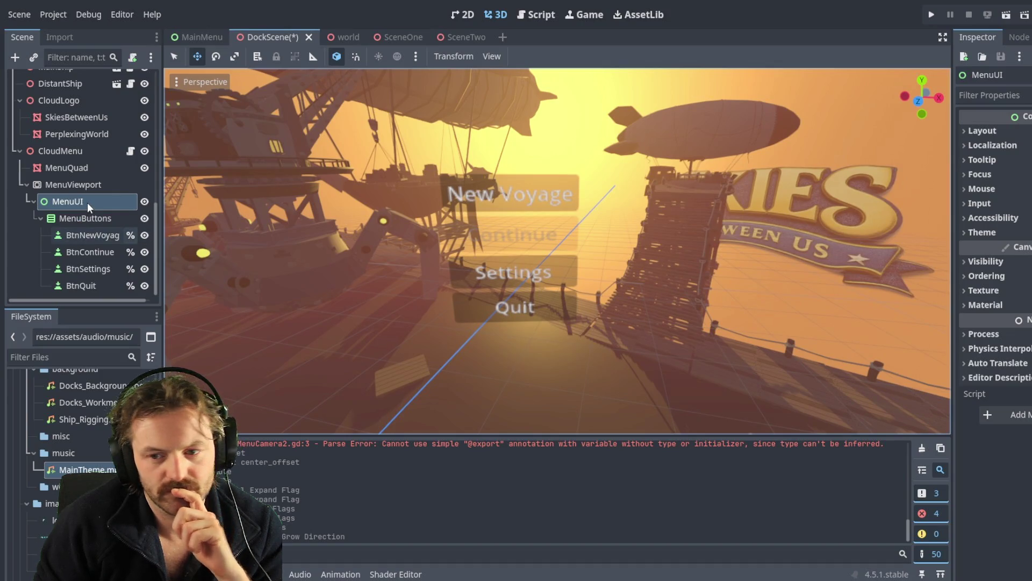
Browse MenuUI's Layout, Localization, Focus and Accessibility sections in the Inspector.
{"action": "left_click", "coordinate": [967, 131]}
{"action": "left_click", "coordinate": [967, 130]}
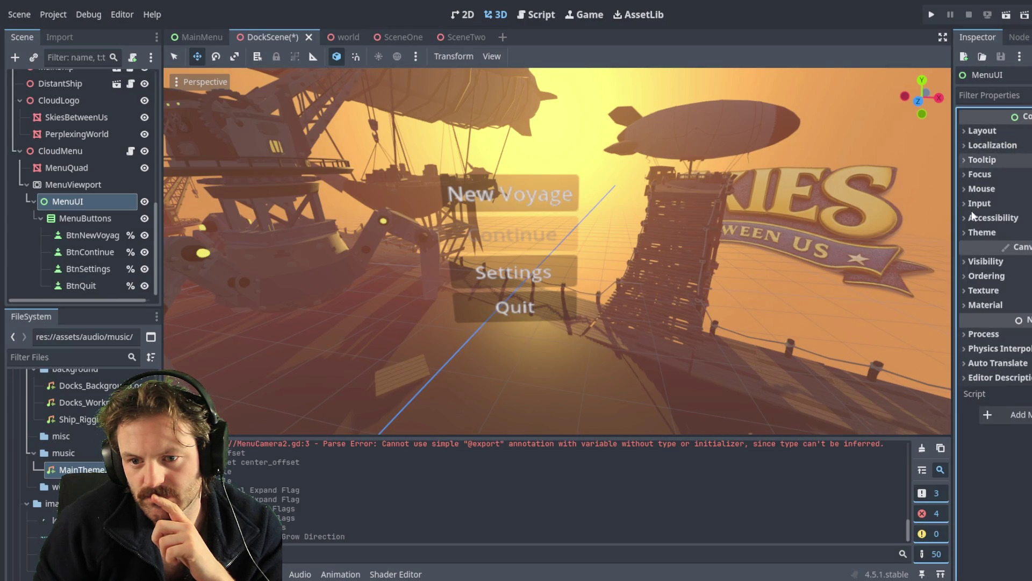
{"action": "left_click", "coordinate": [966, 145]}
{"action": "left_click", "coordinate": [966, 145]}
{"action": "left_click", "coordinate": [963, 175]}
{"action": "left_click", "coordinate": [963, 174]}
{"action": "left_click", "coordinate": [963, 174]}
{"action": "left_click", "coordinate": [963, 174]}
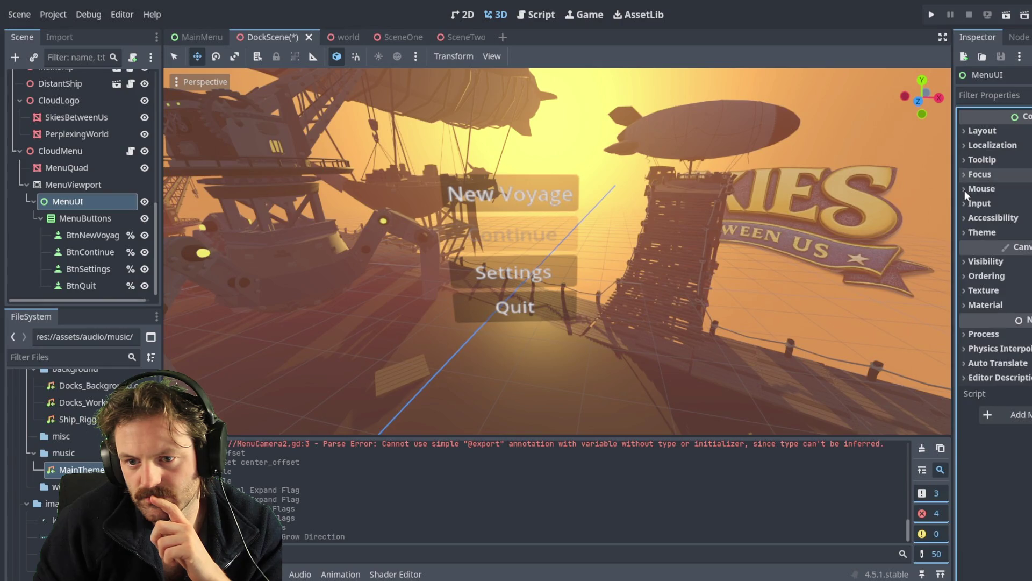
{"action": "left_click", "coordinate": [965, 217]}
{"action": "left_click", "coordinate": [965, 219]}
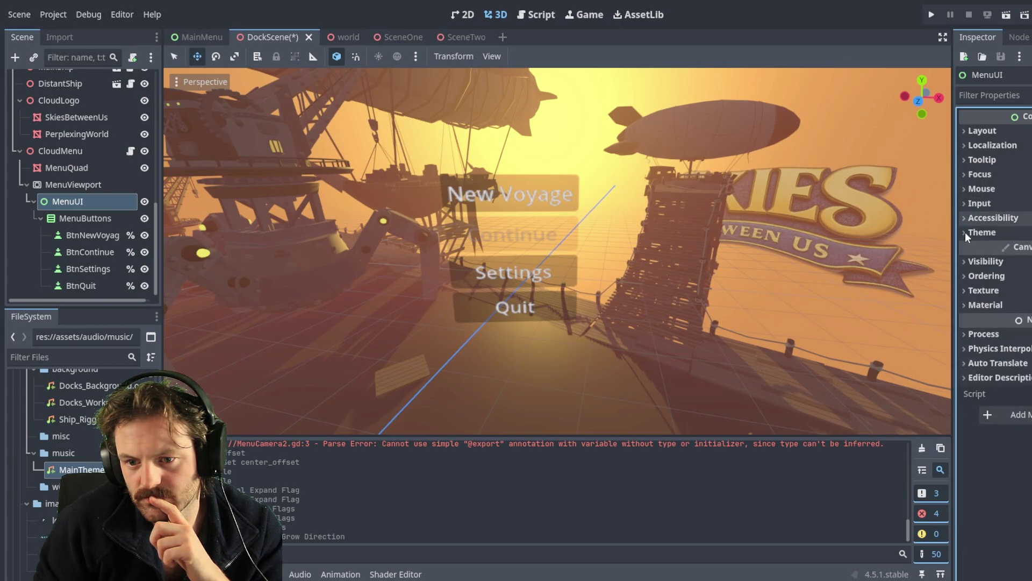
Change and then revert MenuUI's Custom Minimum Size, and expand its Transform settings.
{"action": "left_click", "coordinate": [964, 130]}
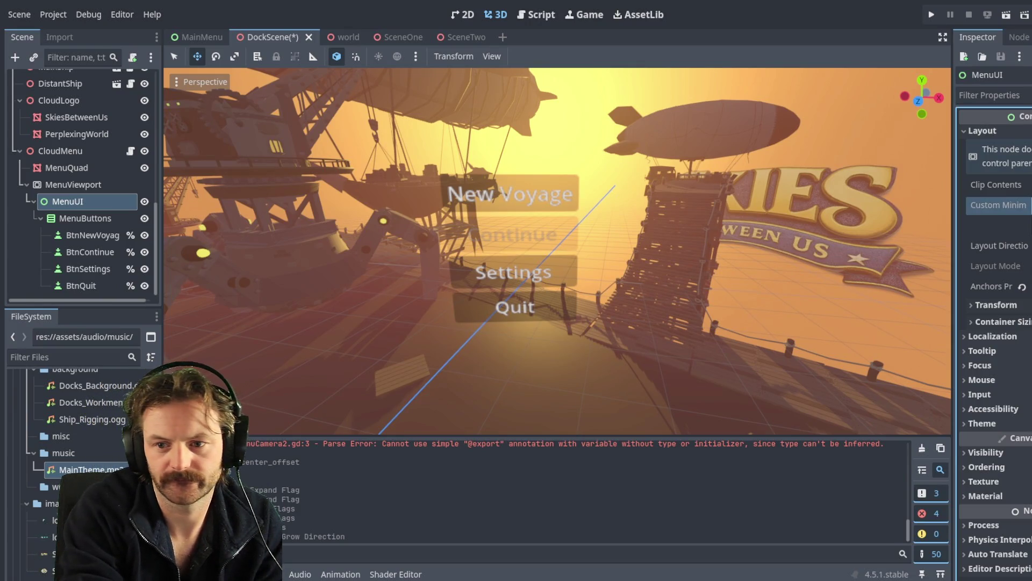
{"action": "key", "text": "Return"}
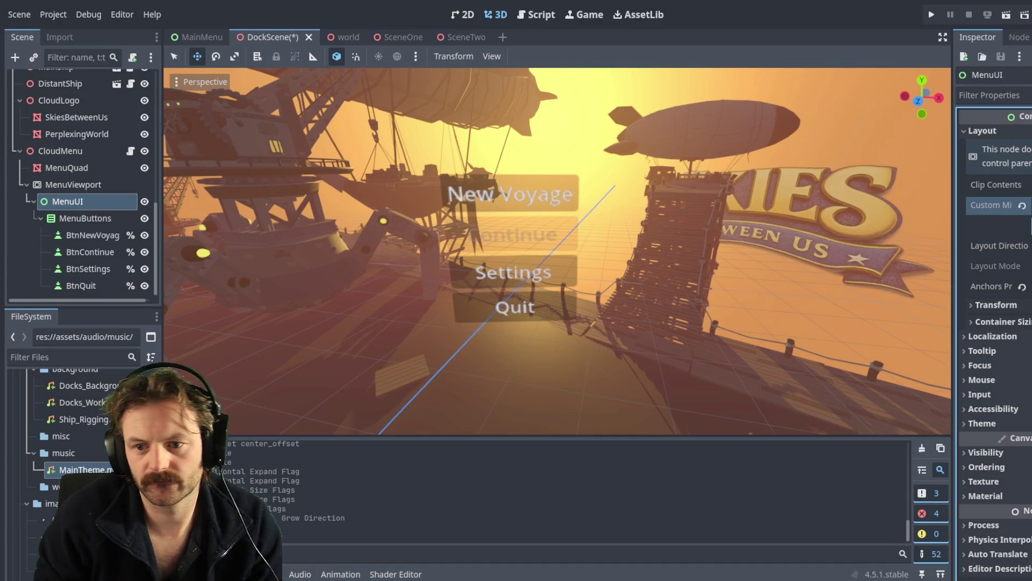
{"action": "left_click", "coordinate": [1021, 206]}
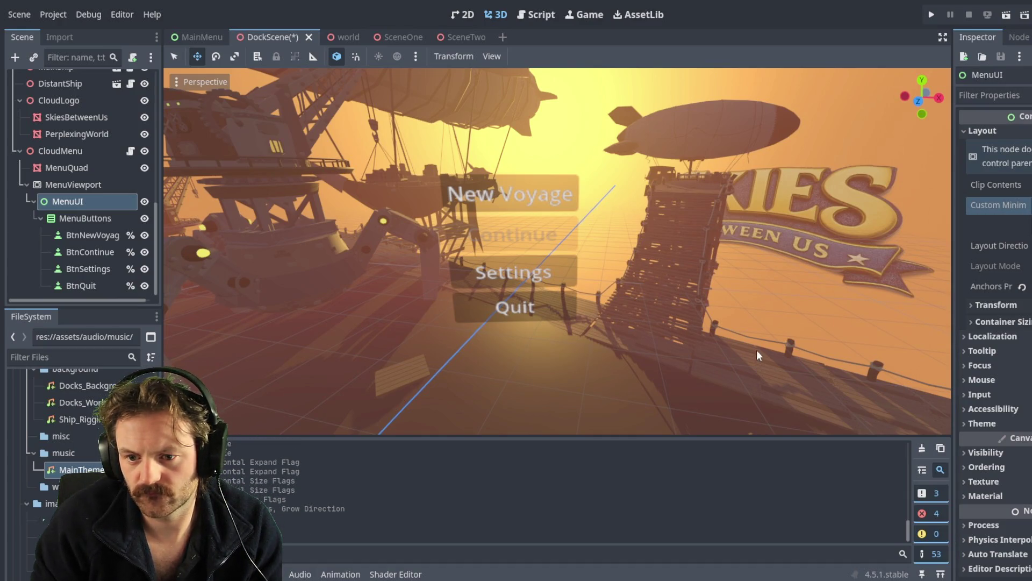
{"action": "left_click", "coordinate": [973, 305]}
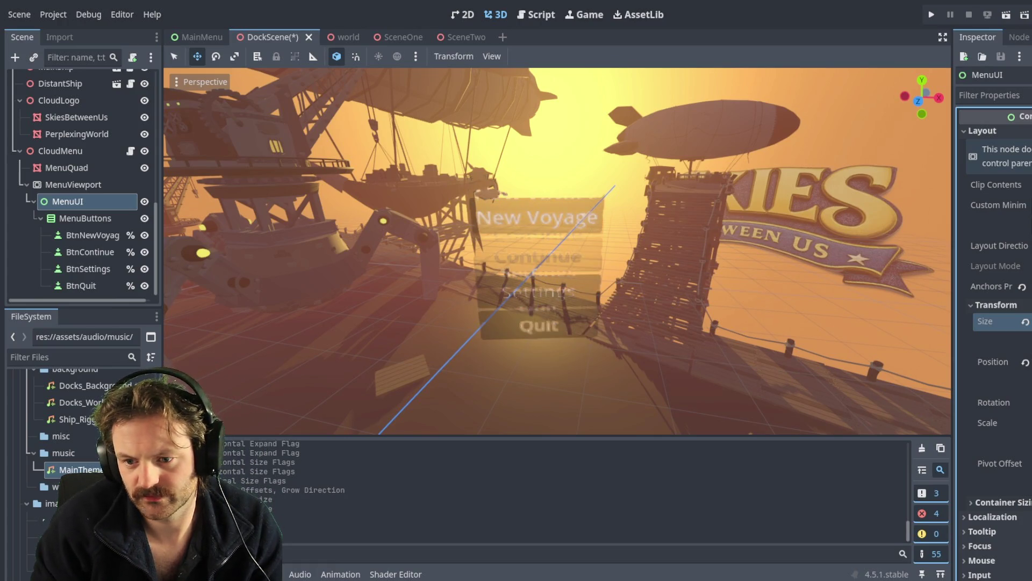
Scale up MenuUI, undo the change, then redo it to keep the larger buttons.
{"action": "scroll", "coordinate": [632, 310], "scroll_direction": "down", "scroll_amount": 10}
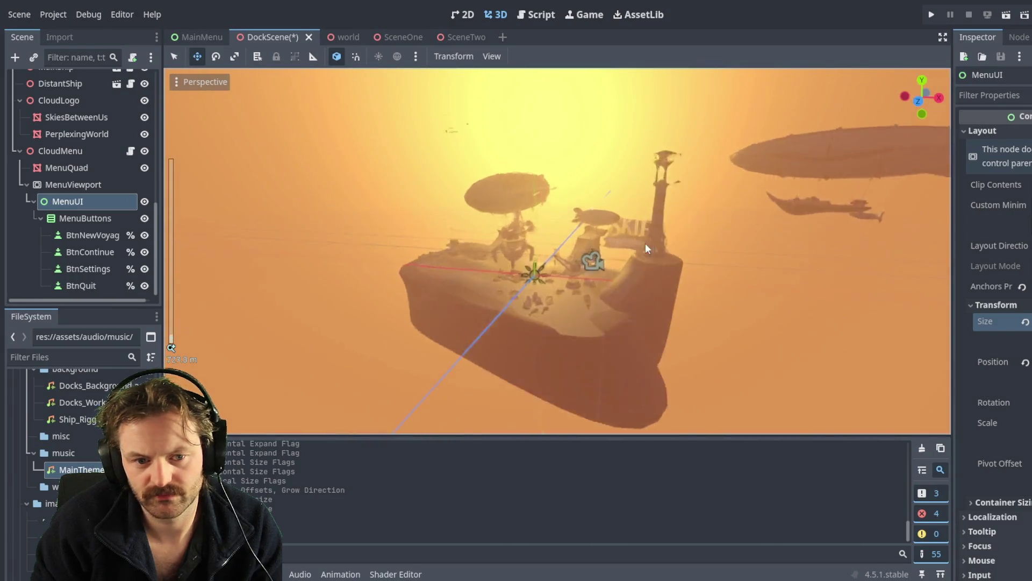
{"action": "scroll", "coordinate": [646, 243], "scroll_direction": "up", "scroll_amount": 10}
{"action": "scroll", "coordinate": [588, 272], "scroll_direction": "down", "scroll_amount": 5}
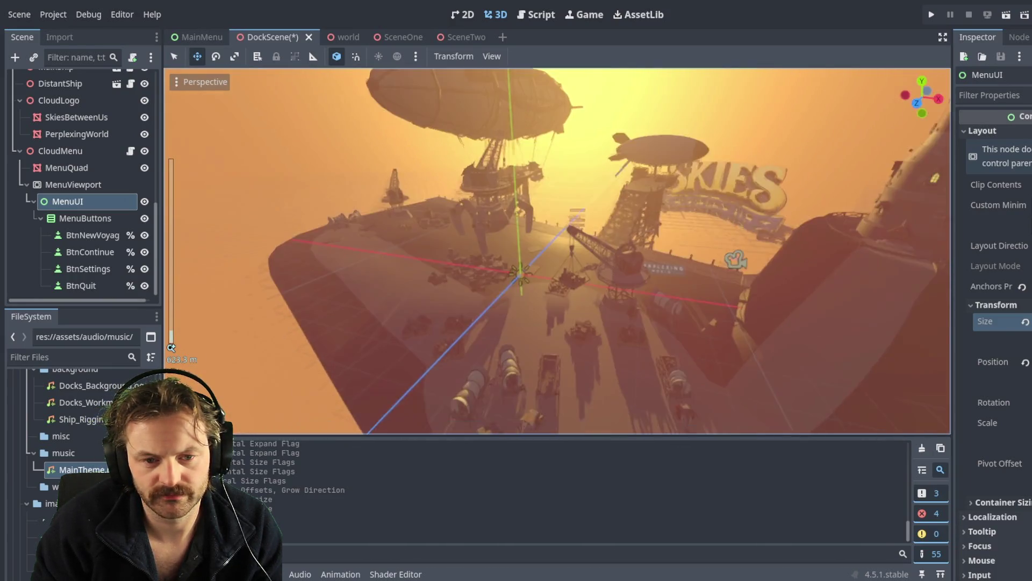
{"action": "scroll", "coordinate": [557, 251], "scroll_direction": "up", "scroll_amount": 5}
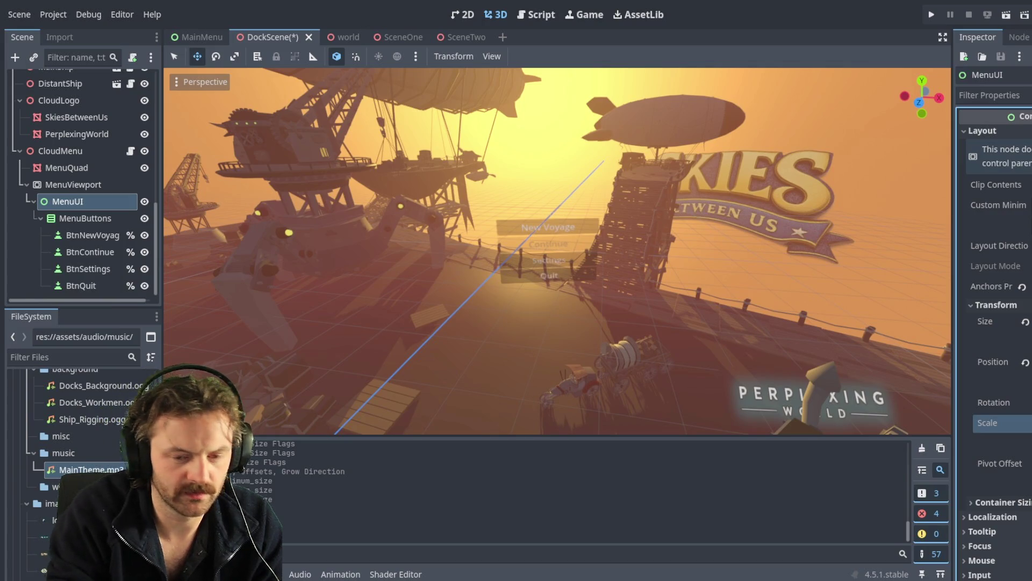
{"action": "key", "text": "Return"}
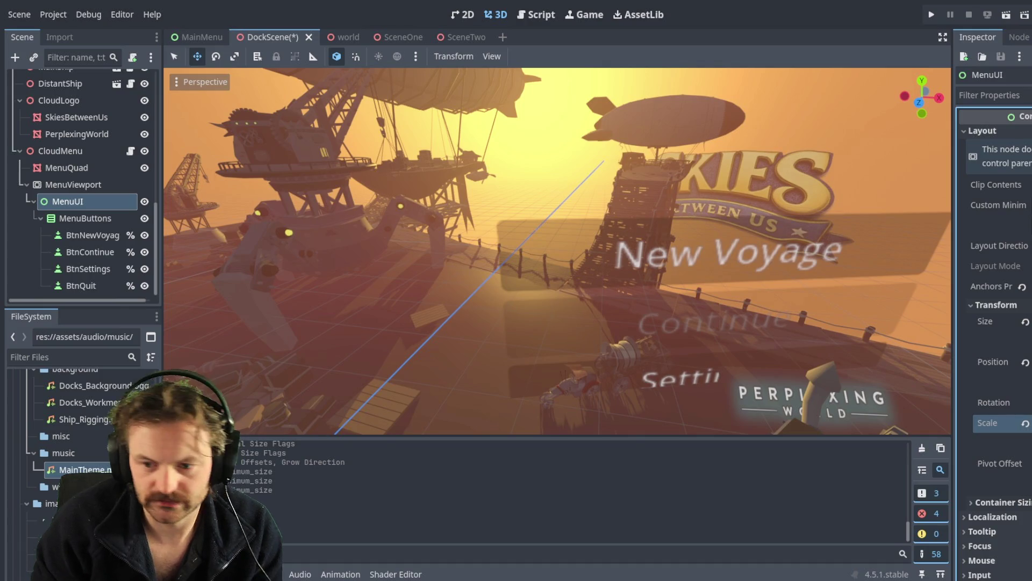
{"action": "key", "text": "ctrl+z"}
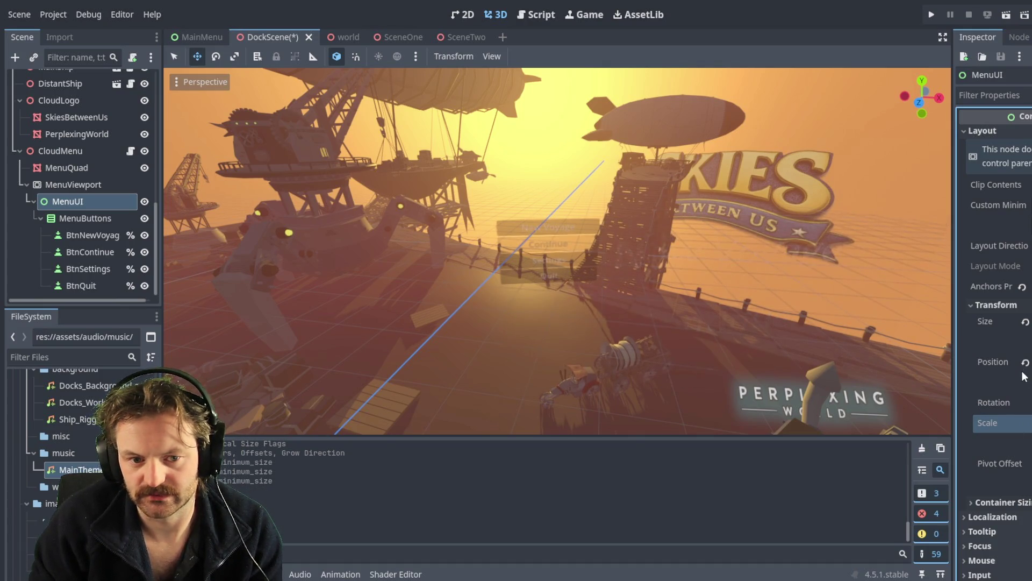
{"action": "key", "text": "ctrl+z"}
{"action": "key", "text": "ctrl+z"}
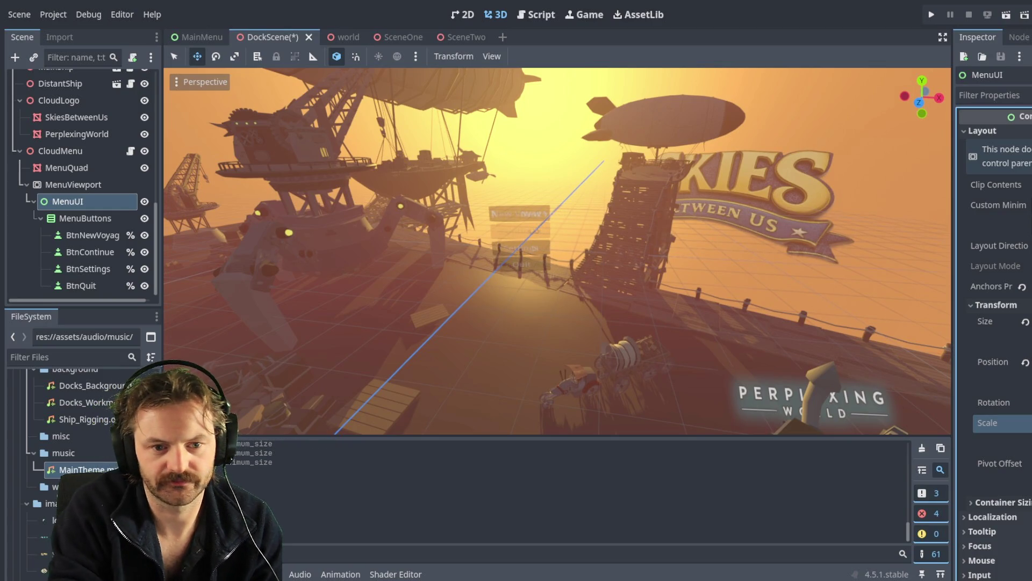
{"action": "key", "text": "ctrl+shift+z"}
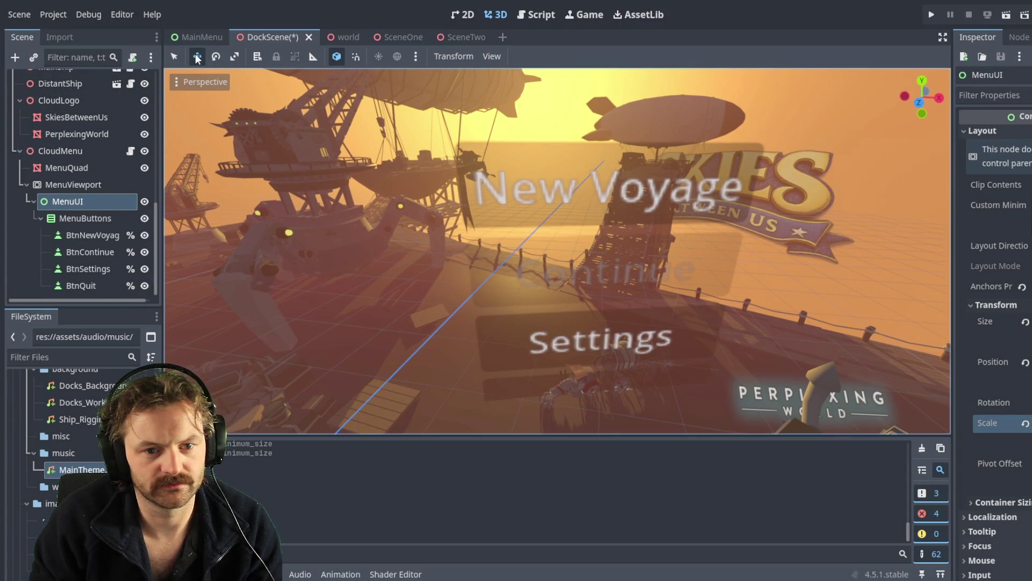
Select MenuQuad and frame it in the 3D view with F.
{"action": "scroll", "coordinate": [447, 228], "scroll_direction": "down", "scroll_amount": 3}
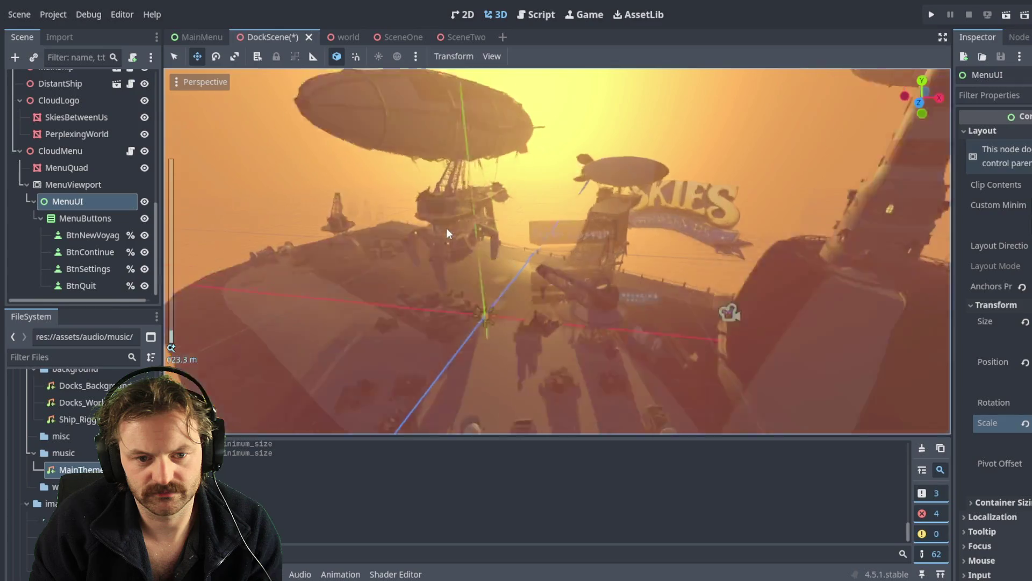
{"action": "scroll", "coordinate": [551, 195], "scroll_direction": "up", "scroll_amount": 3}
{"action": "left_click", "coordinate": [547, 194]}
{"action": "key", "text": "f"}
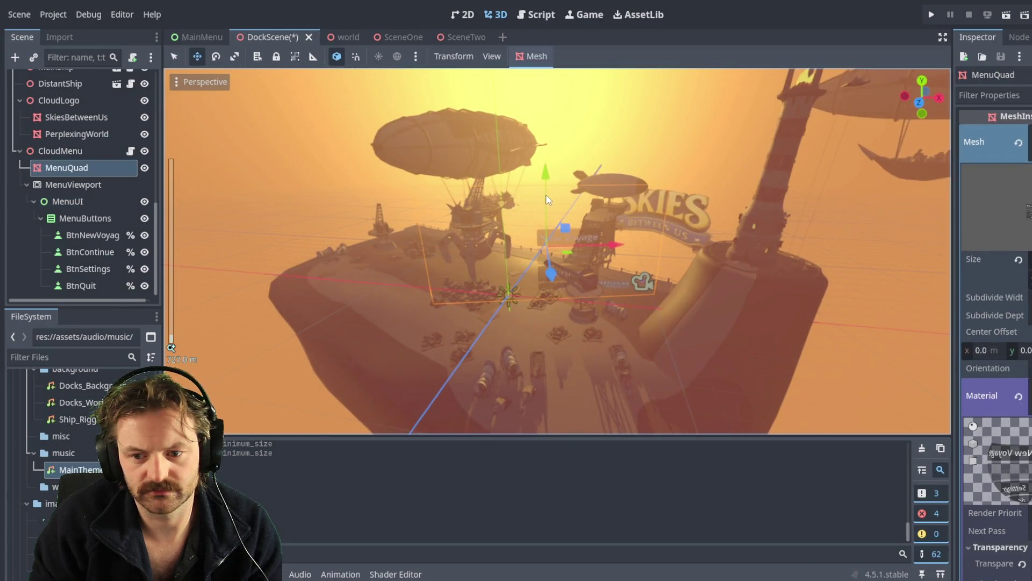
Move CloudMenu back along Z and sideways along X, then save and run with F5.
{"action": "left_click", "coordinate": [72, 150]}
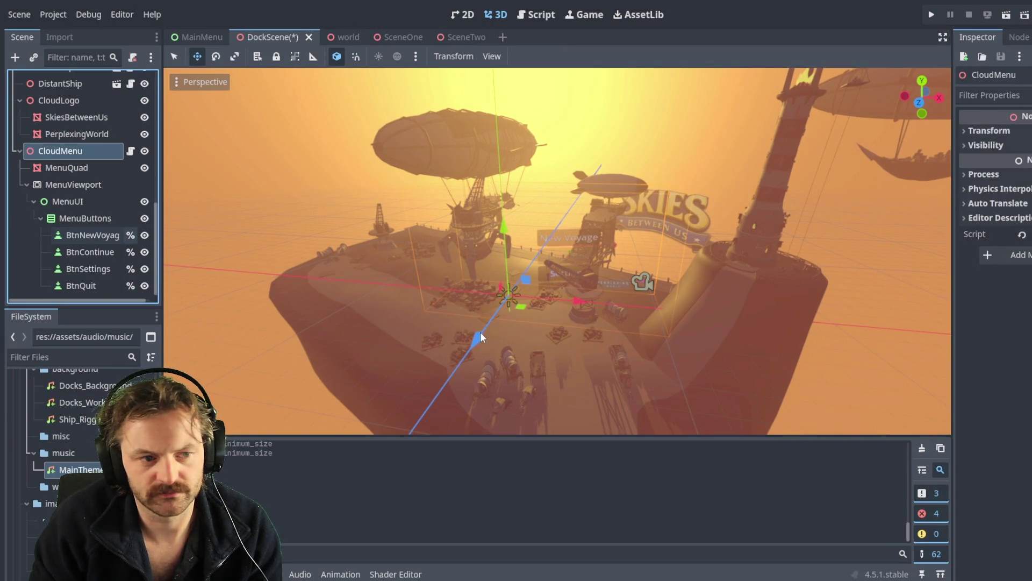
{"action": "left_click_drag", "start_coordinate": [482, 331], "coordinate": [521, 262]}
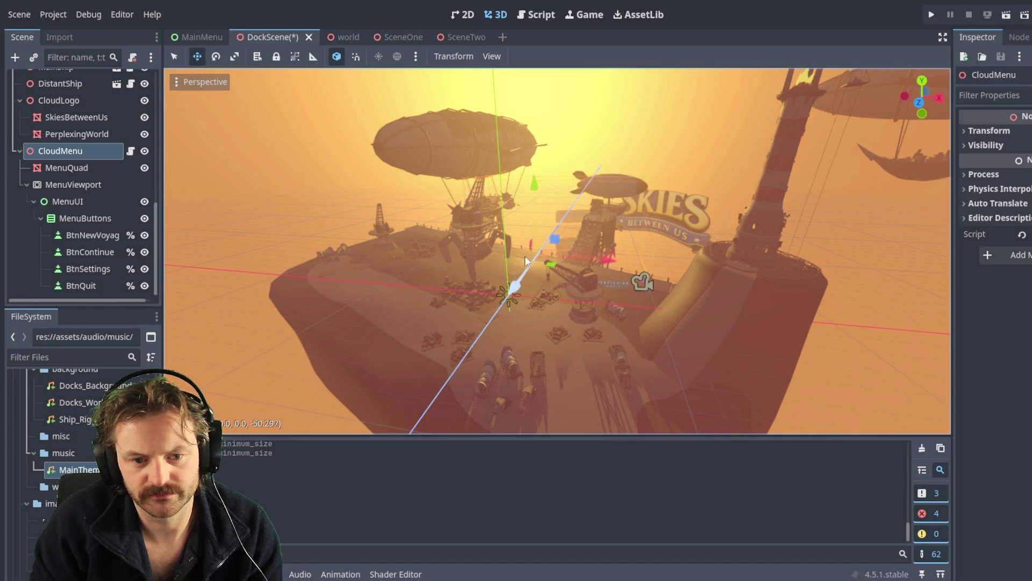
{"action": "scroll", "coordinate": [576, 209], "scroll_direction": "up", "scroll_amount": 5}
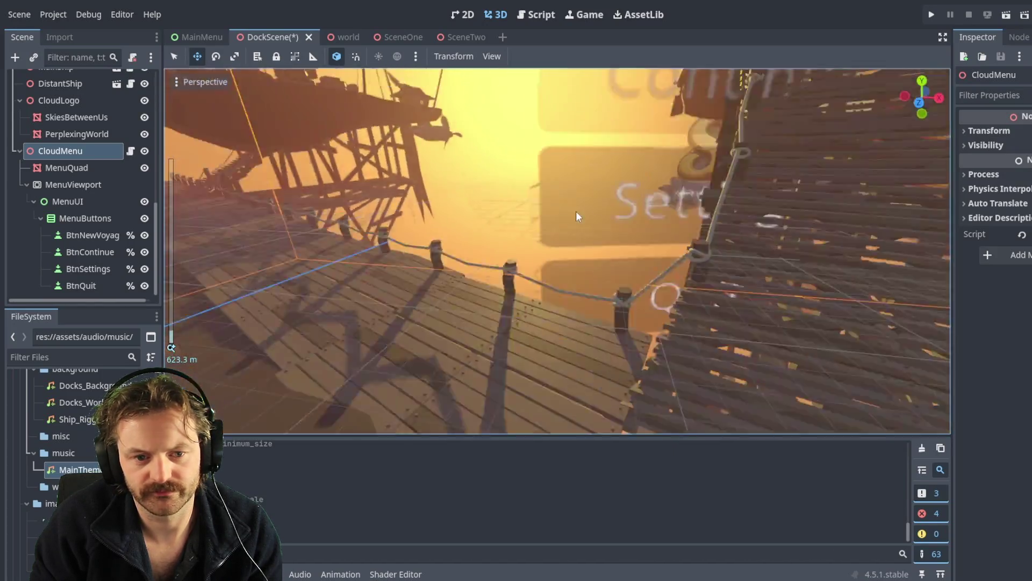
{"action": "scroll", "coordinate": [576, 211], "scroll_direction": "down", "scroll_amount": 5}
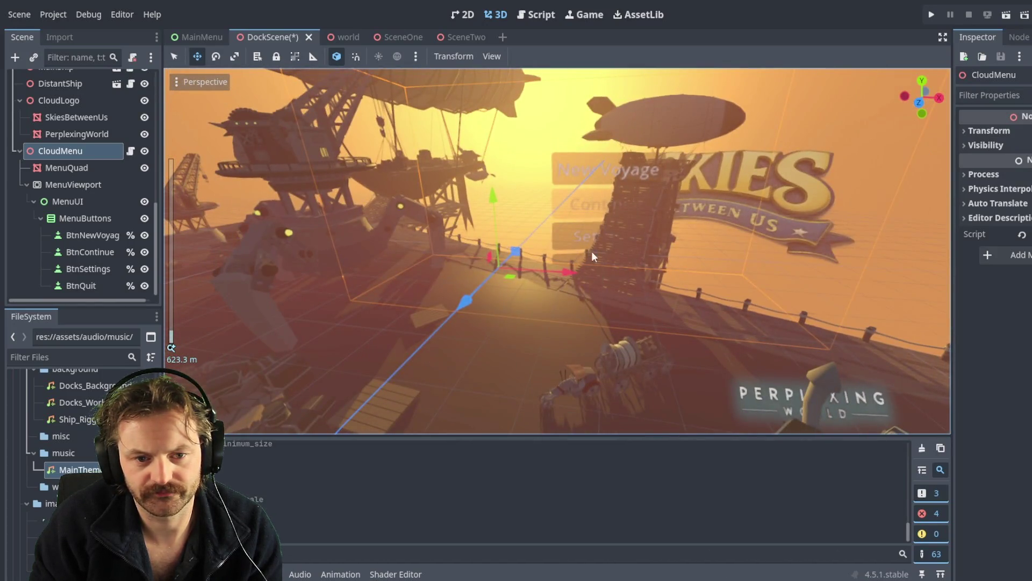
{"action": "left_click_drag", "start_coordinate": [577, 279], "coordinate": [460, 270]}
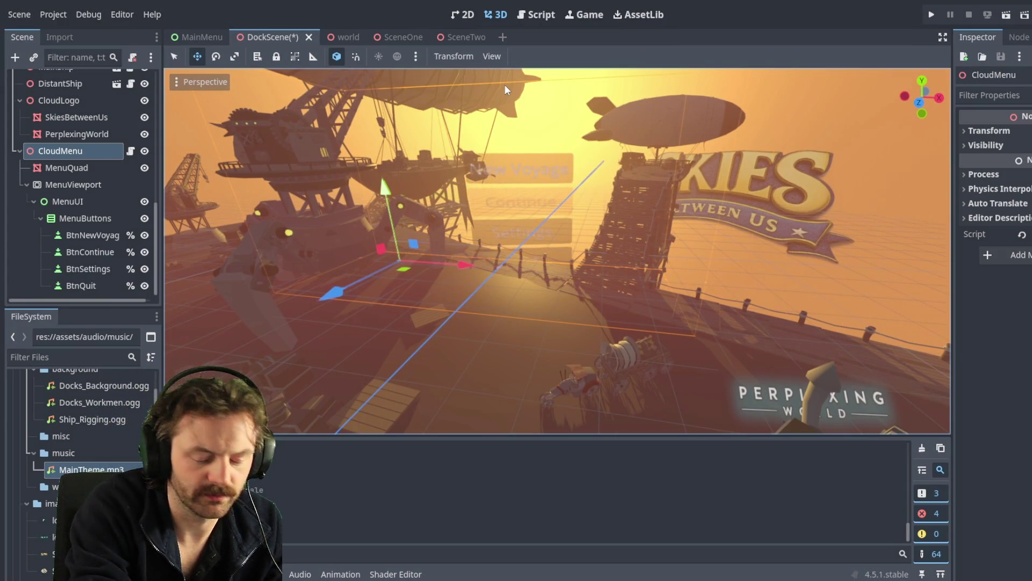
{"action": "key", "text": "F5"}
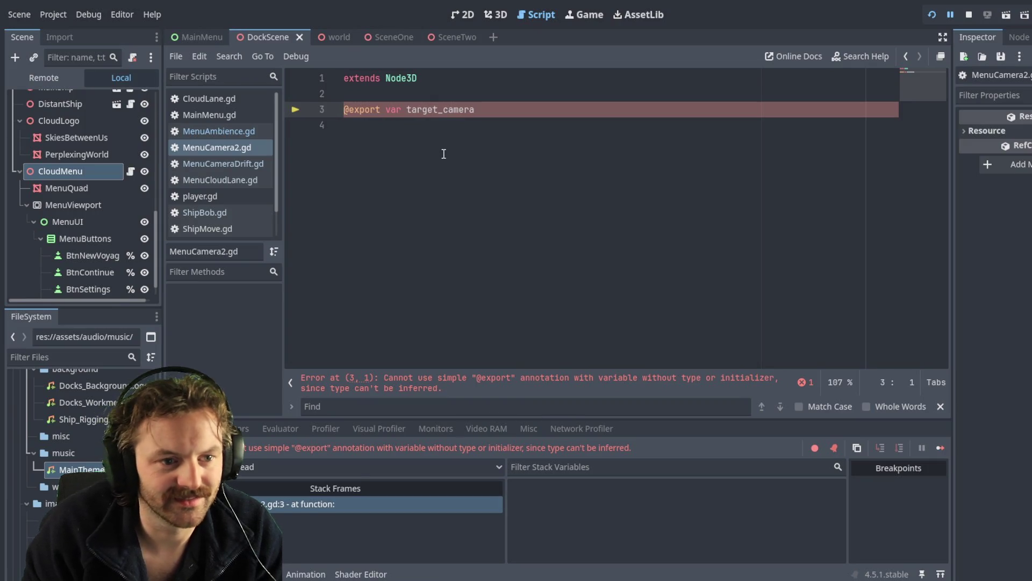
{"action": "left_click", "coordinate": [438, 137]}
{"action": "left_click_drag", "start_coordinate": [489, 108], "coordinate": [293, 110]}
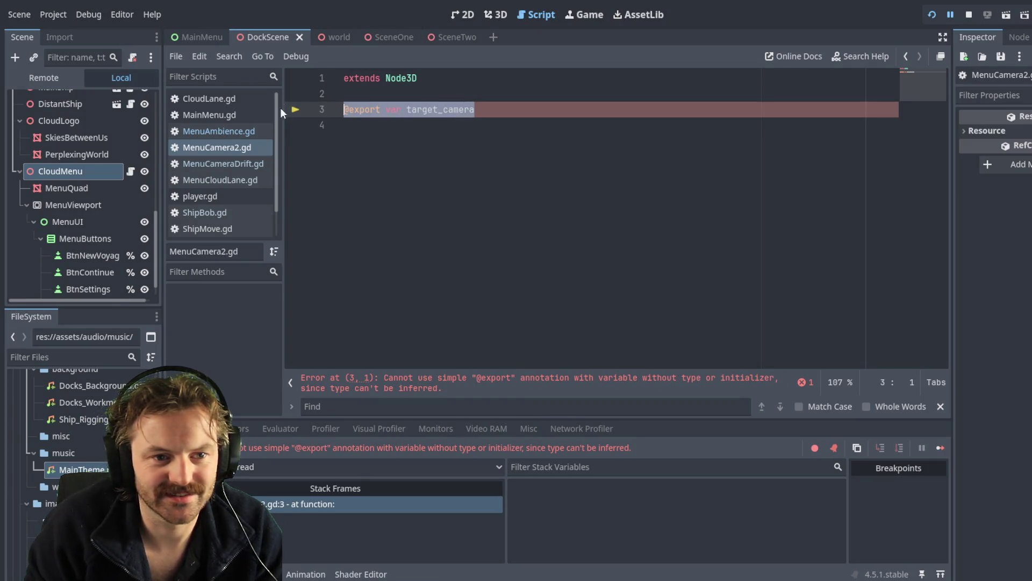
{"action": "key", "text": "Delete"}
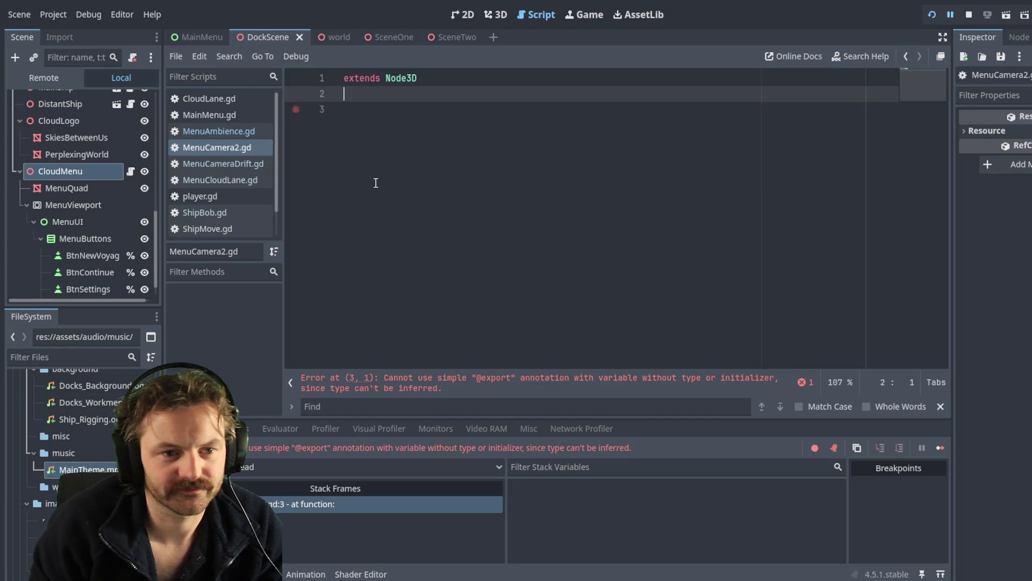
{"action": "key", "text": "ctrl+s"}
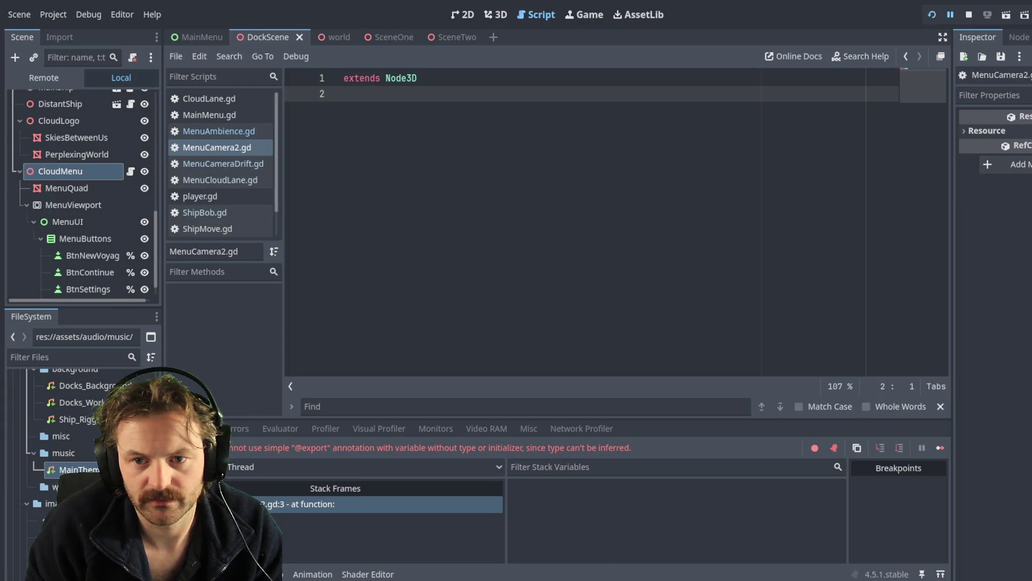
Stop the running game, save again, and relaunch the project with F5.
{"action": "key", "text": "F8"}
{"action": "key", "text": "ctrl+s"}
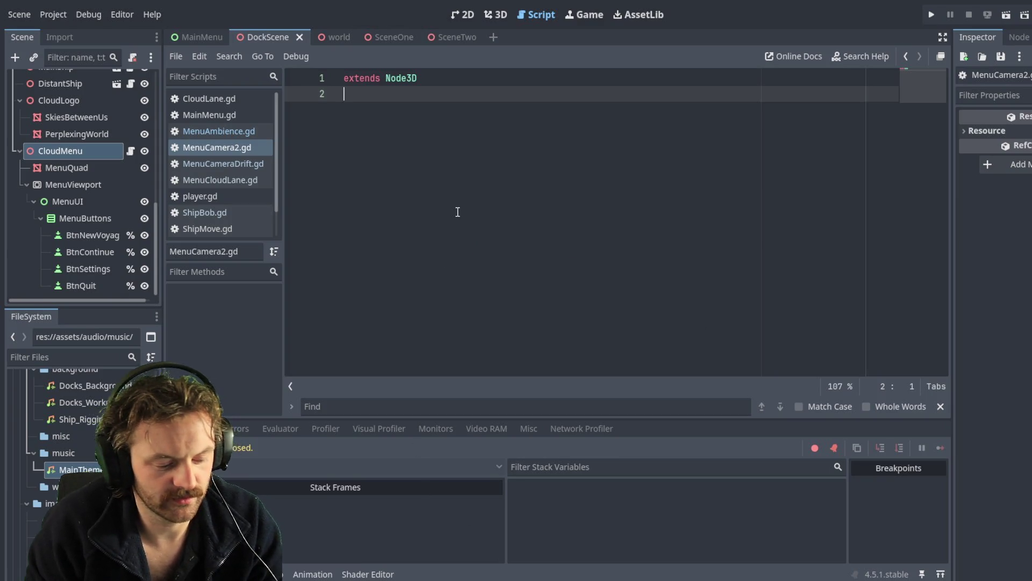
{"action": "key", "text": "F5"}
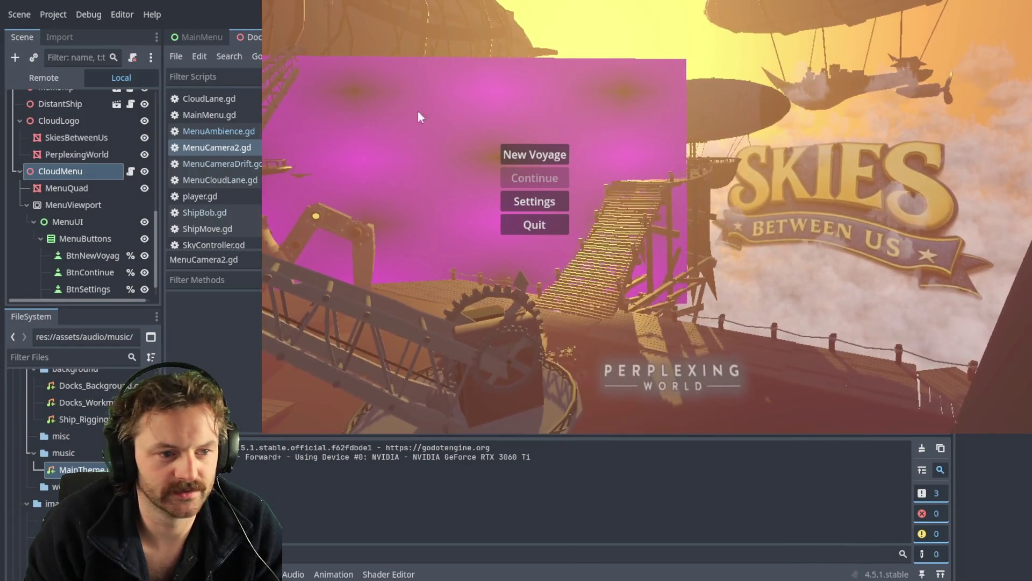
In the MainMenu scene, hide the MainRoot flat menu overlay and save the scene.
{"action": "left_click", "coordinate": [204, 36]}
{"action": "left_click", "coordinate": [110, 205]}
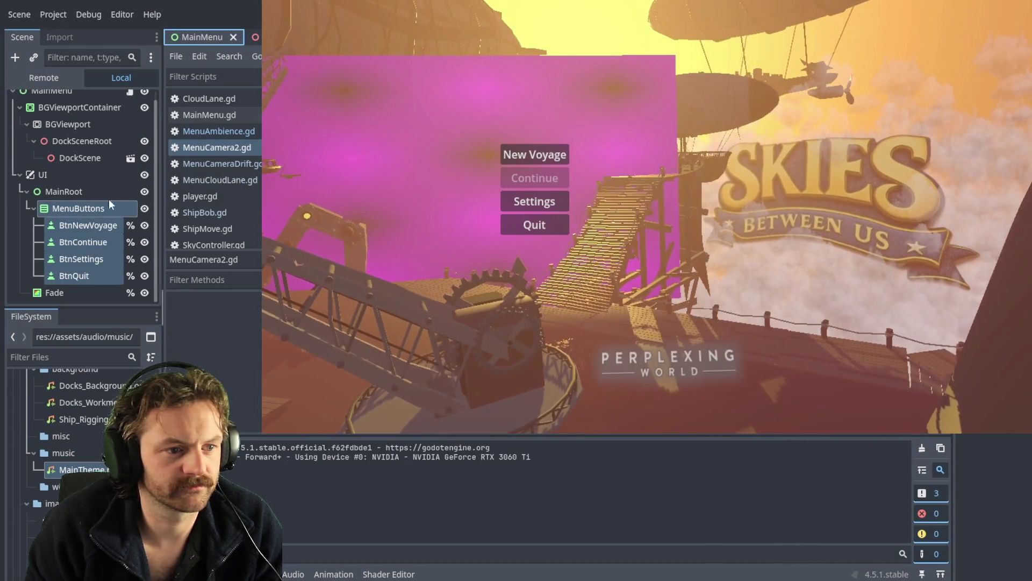
{"action": "left_click", "coordinate": [144, 192]}
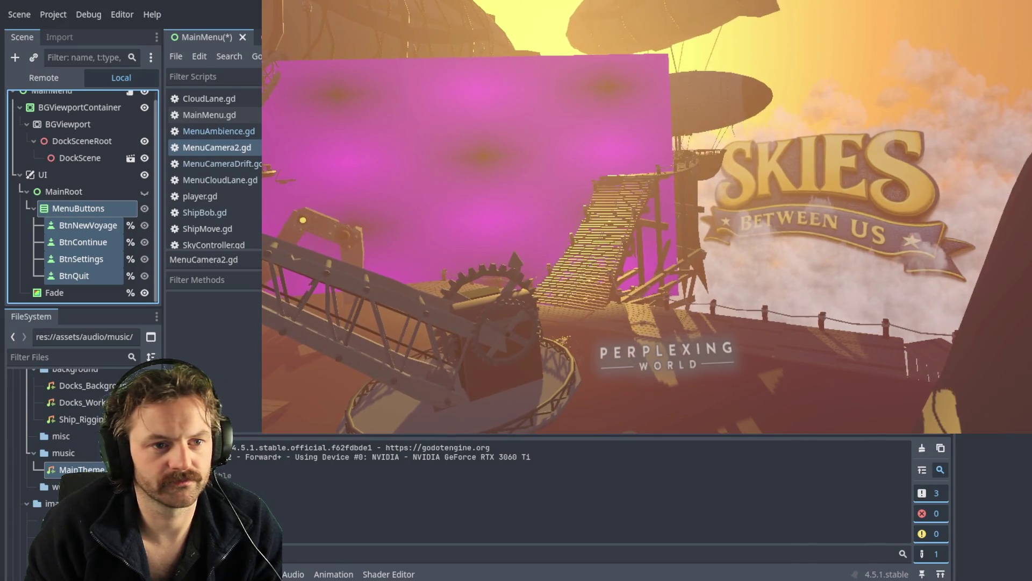
{"action": "key", "text": "ctrl+s"}
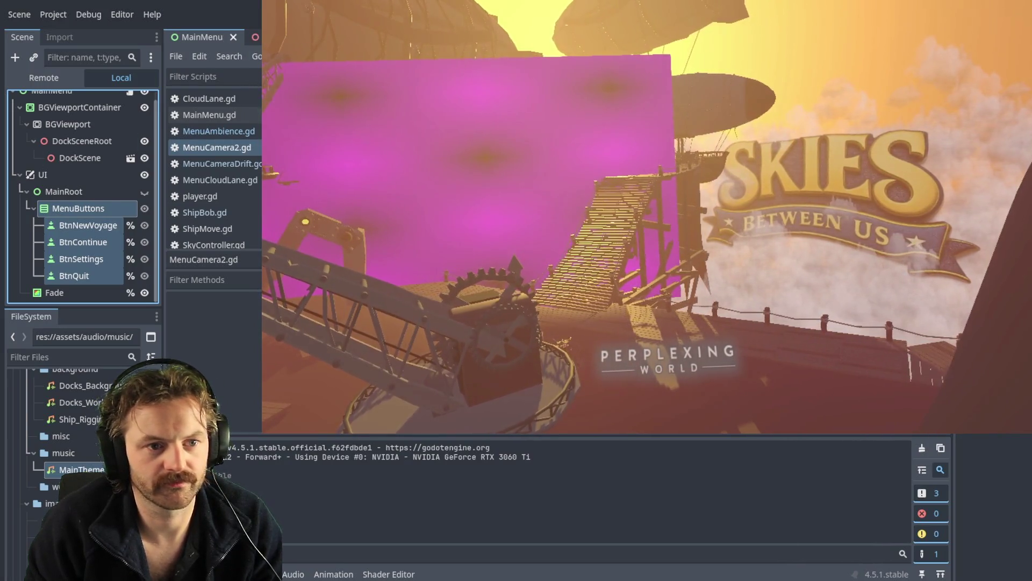
Switch back to DockScene and select the MenuViewport node.
{"action": "key", "text": "ctrl+Tab"}
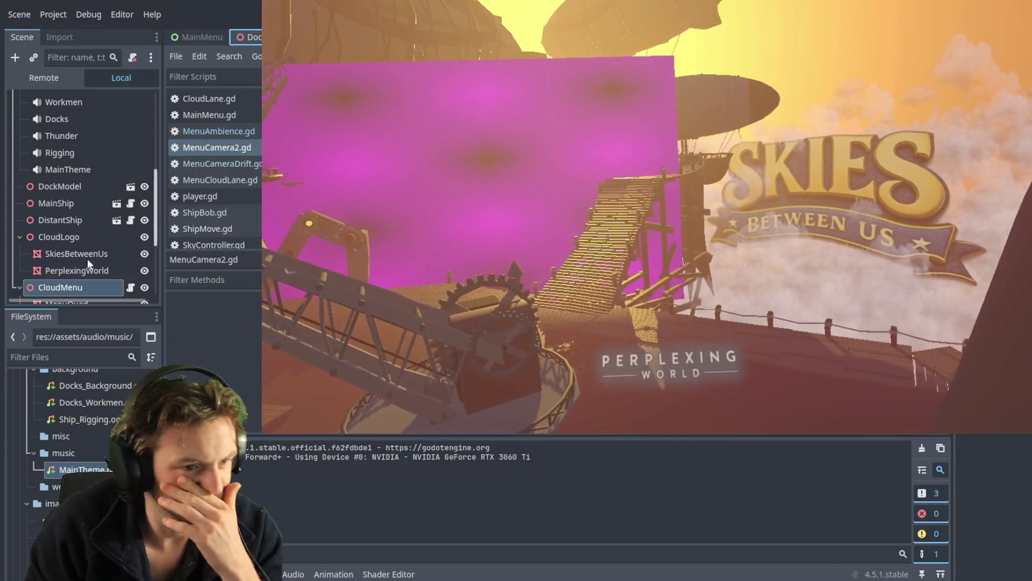
{"action": "scroll", "coordinate": [46, 218], "scroll_direction": "down", "scroll_amount": 4}
{"action": "scroll", "coordinate": [147, 220], "scroll_direction": "down", "scroll_amount": 1}
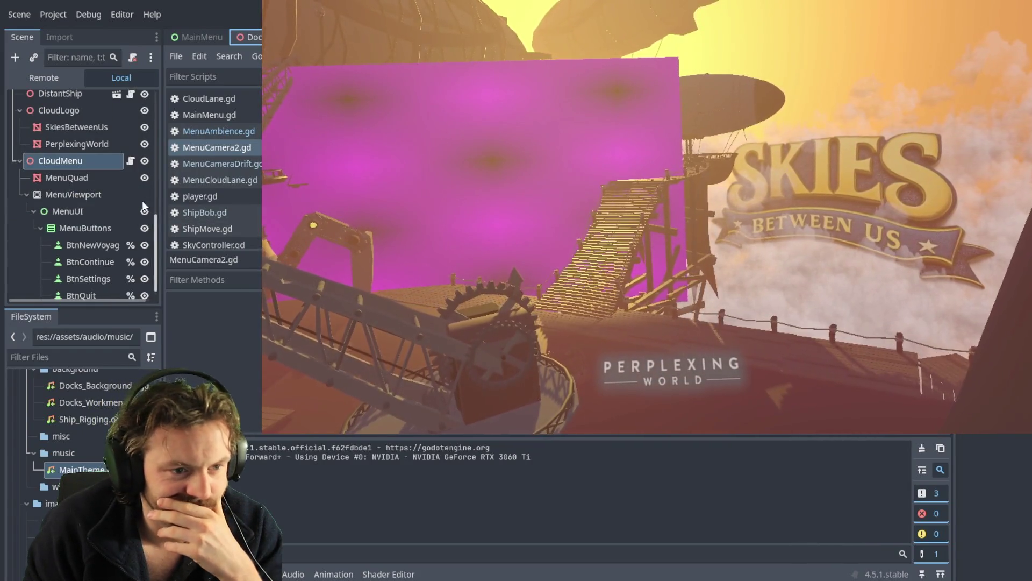
{"action": "left_click", "coordinate": [135, 195]}
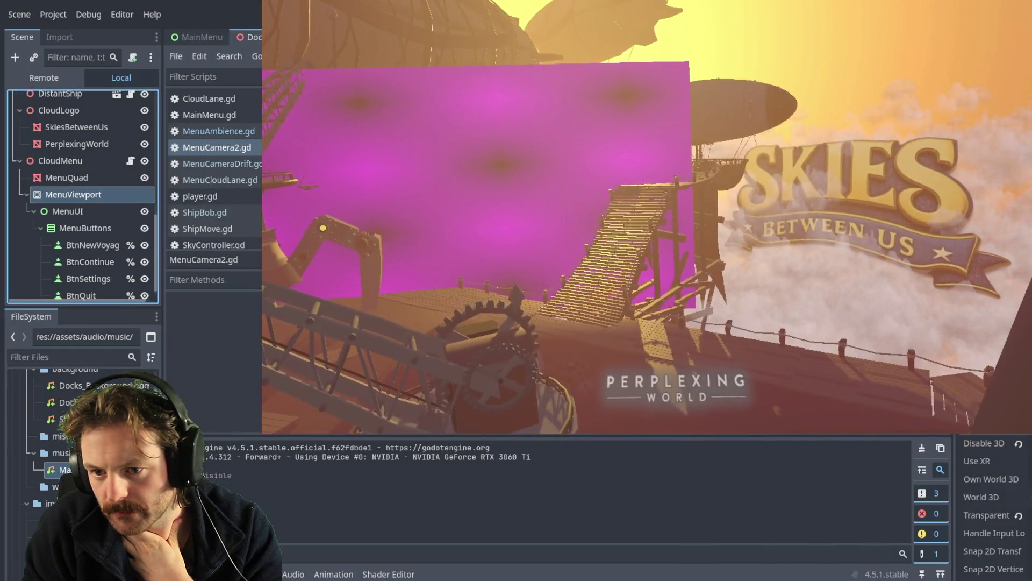
{"action": "scroll", "coordinate": [994, 510], "scroll_direction": "down", "scroll_amount": 3}
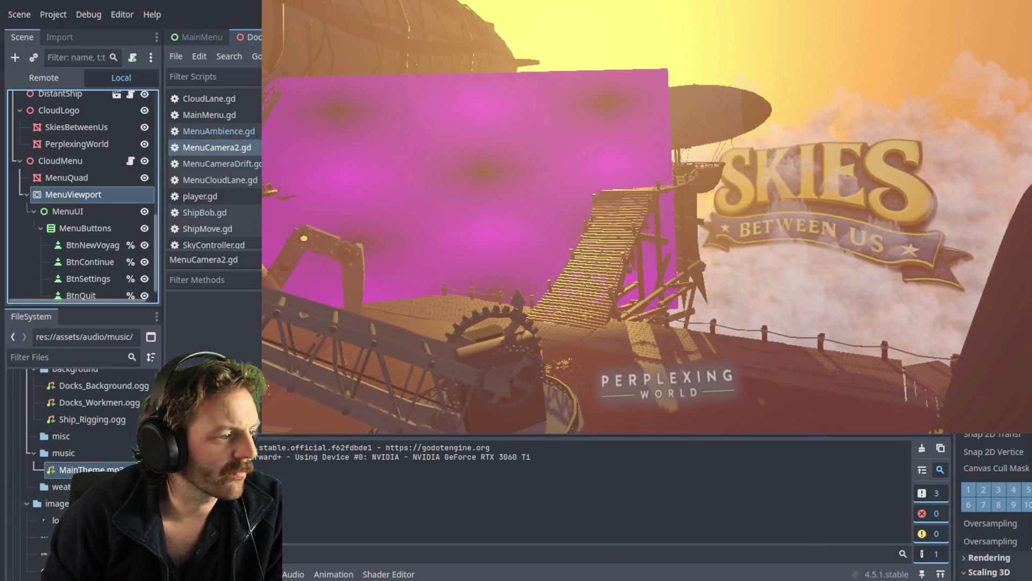
{"action": "left_click", "coordinate": [66, 181]}
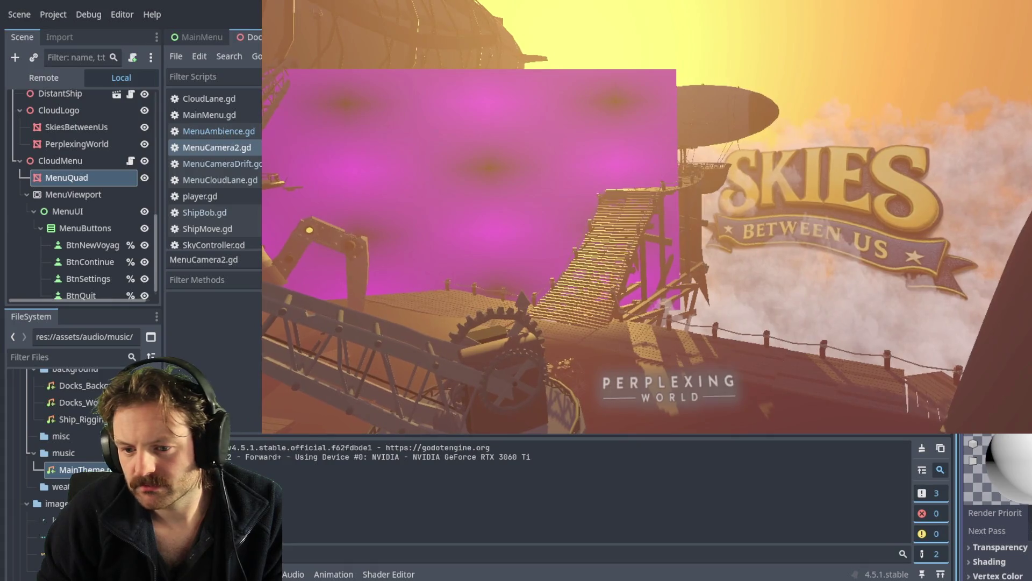
Scroll through MenuQuad's material properties in the Inspector.
{"action": "scroll", "coordinate": [998, 506], "scroll_direction": "down", "scroll_amount": 5}
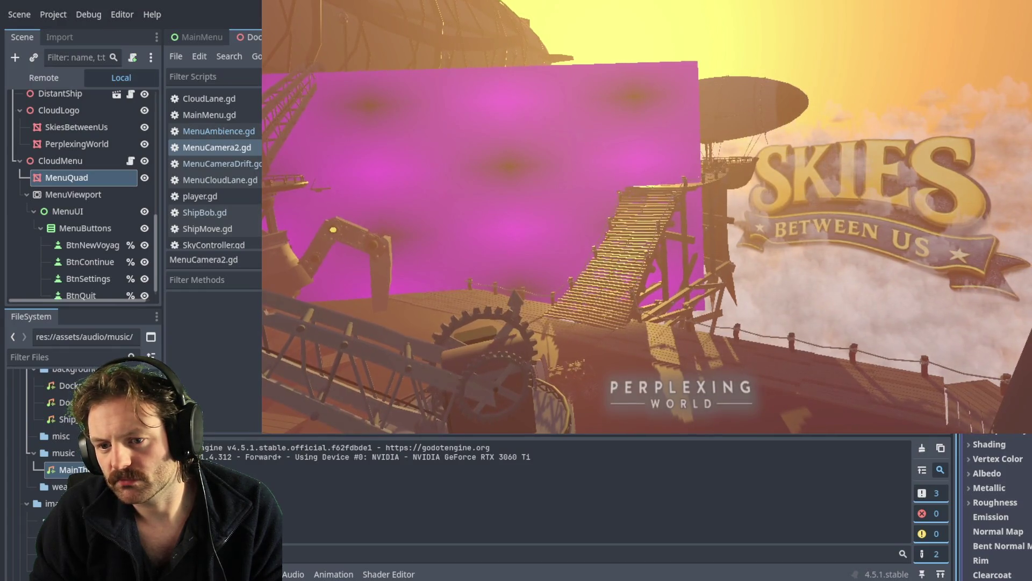
{"action": "scroll", "coordinate": [995, 506], "scroll_direction": "down", "scroll_amount": 5}
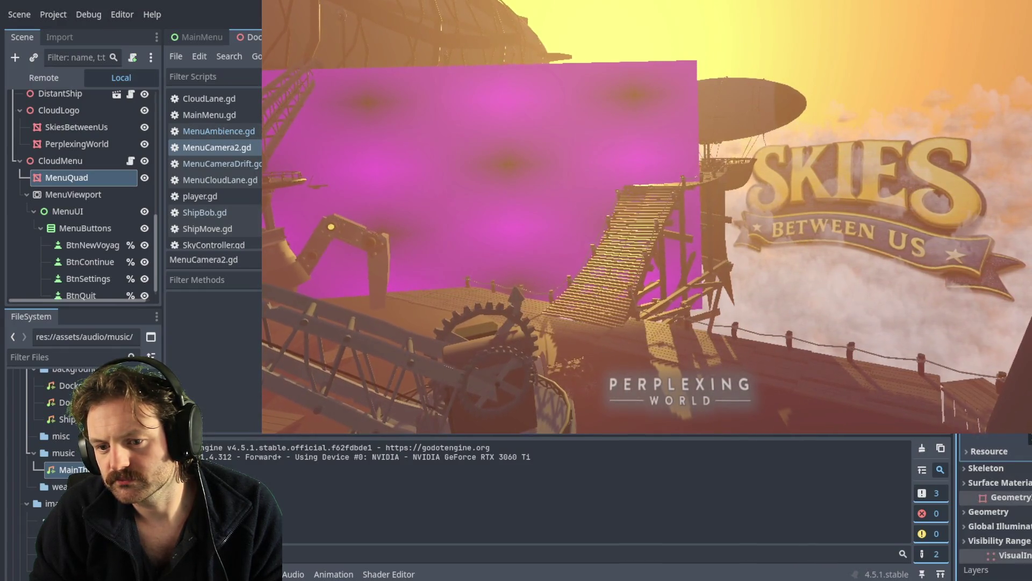
{"action": "scroll", "coordinate": [994, 511], "scroll_direction": "up", "scroll_amount": 5}
{"action": "scroll", "coordinate": [994, 511], "scroll_direction": "down", "scroll_amount": 5}
{"action": "scroll", "coordinate": [995, 511], "scroll_direction": "up", "scroll_amount": 5}
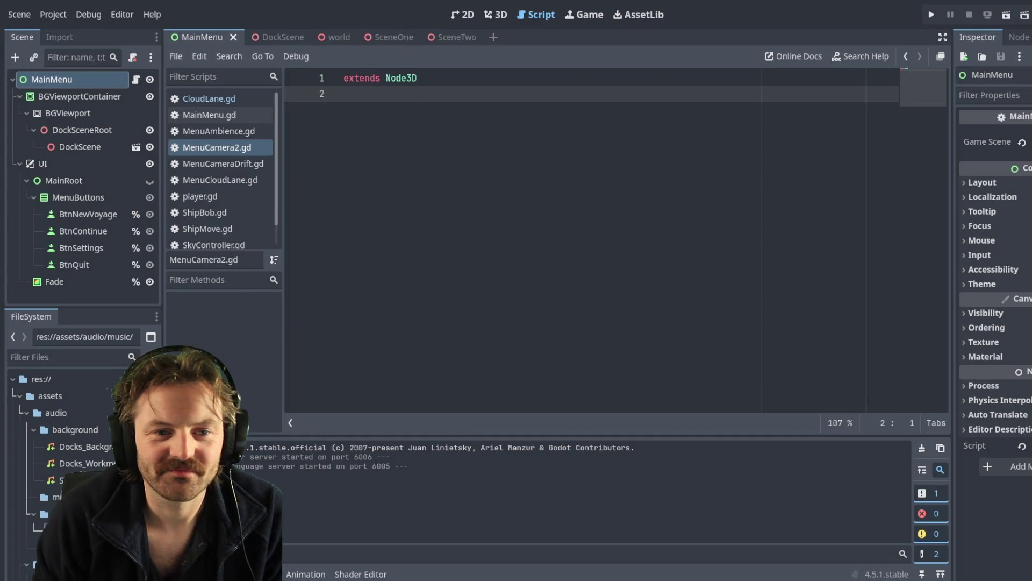
Fly the 3D view in close to the magenta menu panel.
{"action": "left_click", "coordinate": [496, 15]}
{"action": "left_click_drag", "start_coordinate": [533, 228], "coordinate": [570, 234]}
{"action": "scroll", "coordinate": [558, 252], "scroll_direction": "up", "scroll_amount": 3}
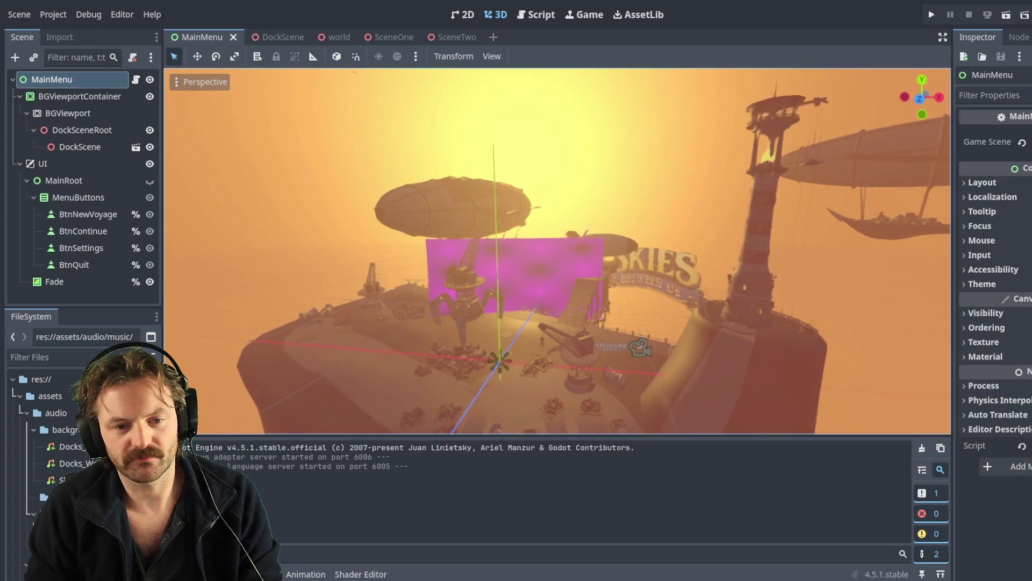
{"action": "scroll", "coordinate": [557, 251], "scroll_direction": "up", "scroll_amount": 3}
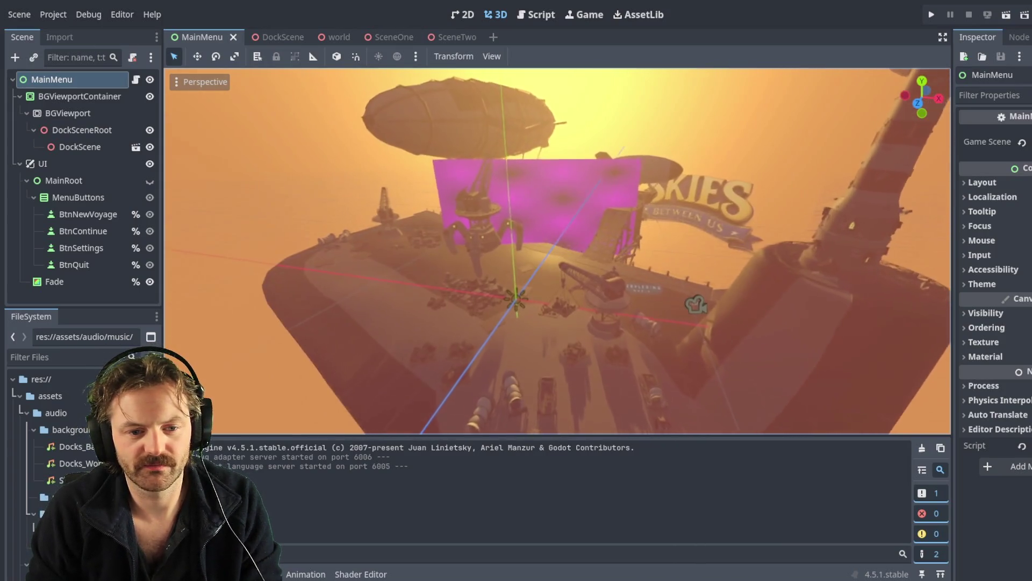
{"action": "key", "text": "w"}
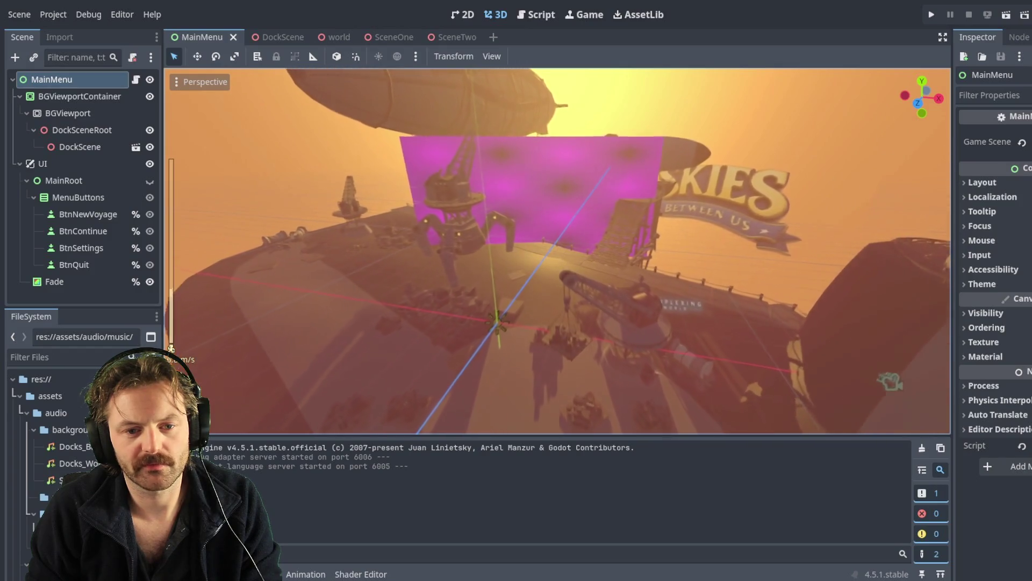
{"action": "key", "text": "w"}
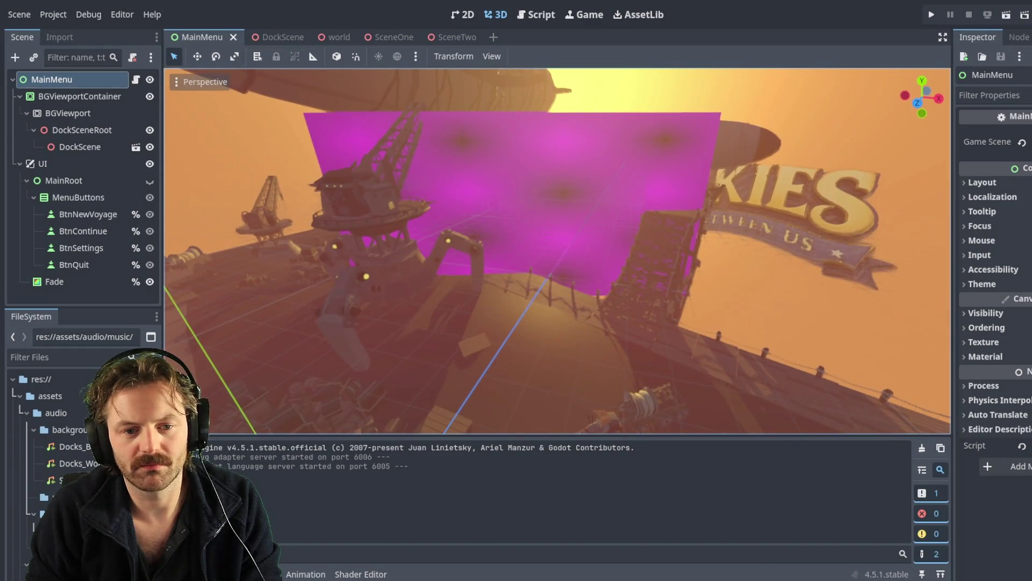
{"action": "key", "text": "w"}
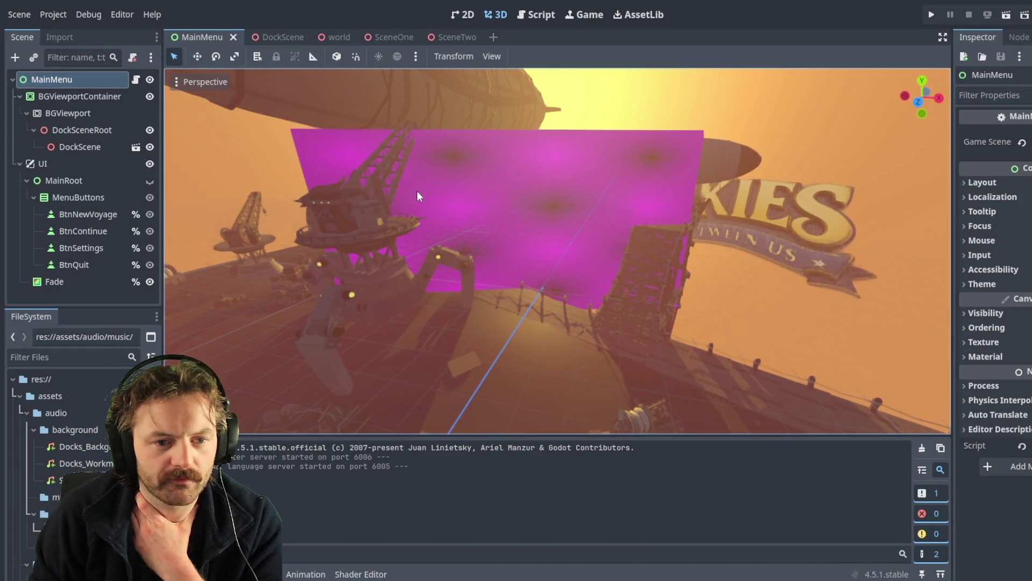
Open the DockScene tab and select MenuUI, then the MenuQuad mesh.
{"action": "left_click", "coordinate": [417, 191]}
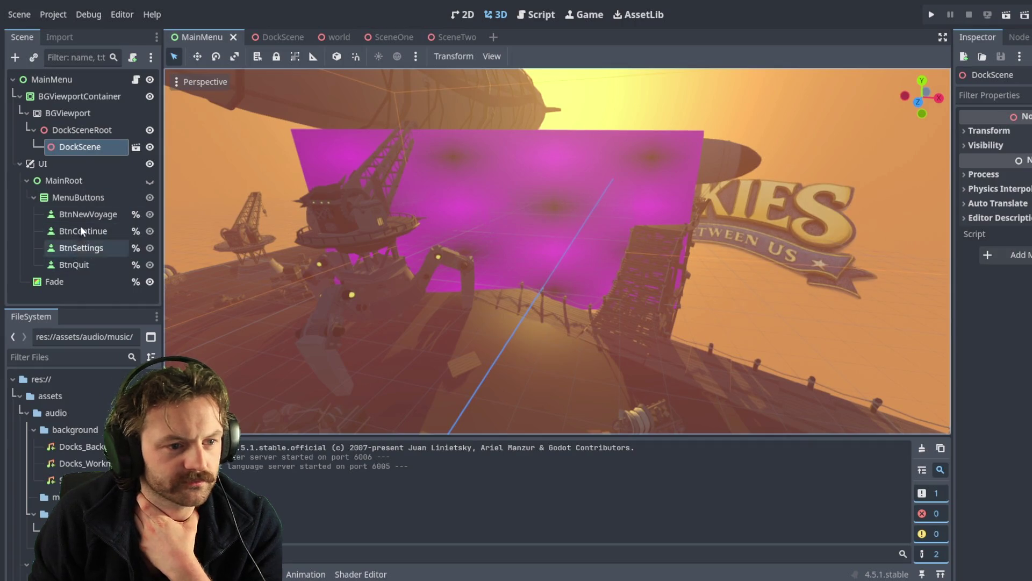
{"action": "left_click", "coordinate": [72, 182]}
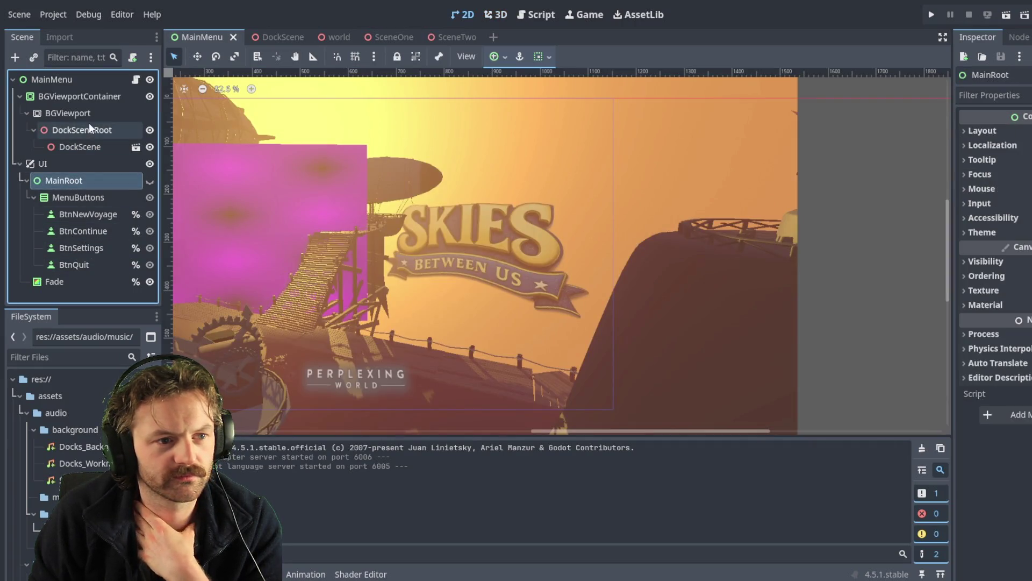
{"action": "left_click", "coordinate": [273, 36]}
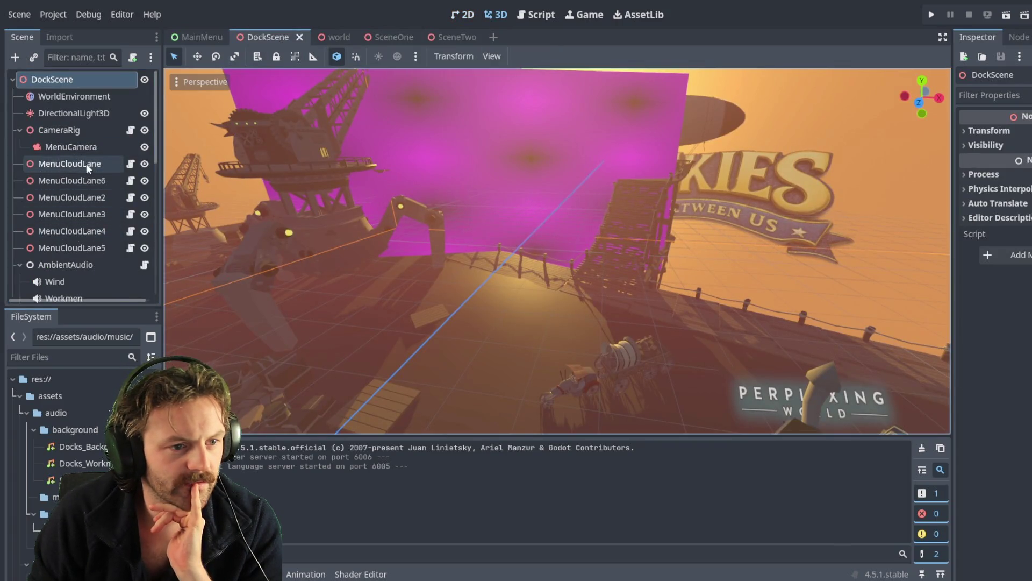
{"action": "scroll", "coordinate": [82, 217], "scroll_direction": "down", "scroll_amount": 10}
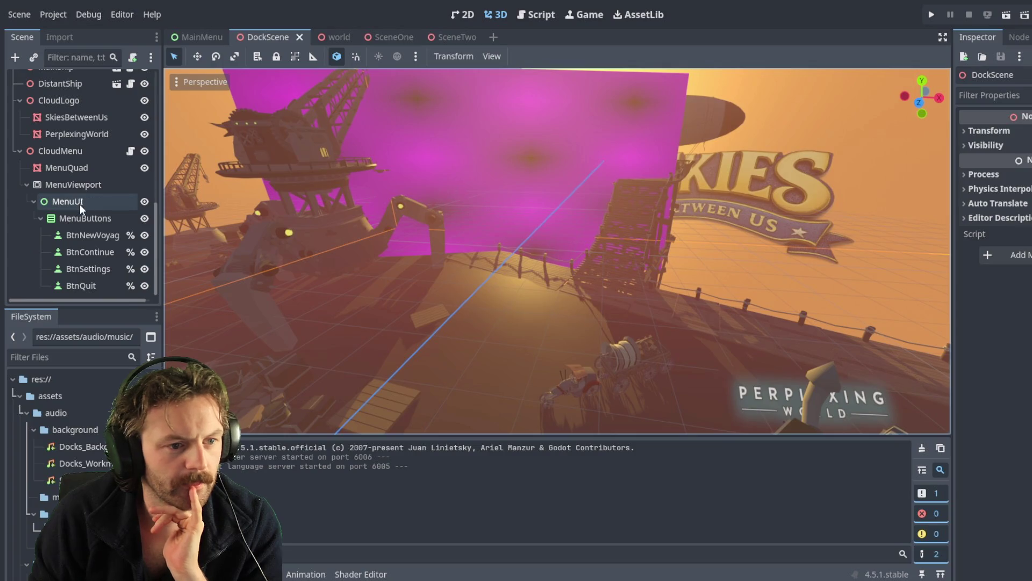
{"action": "left_click", "coordinate": [81, 200]}
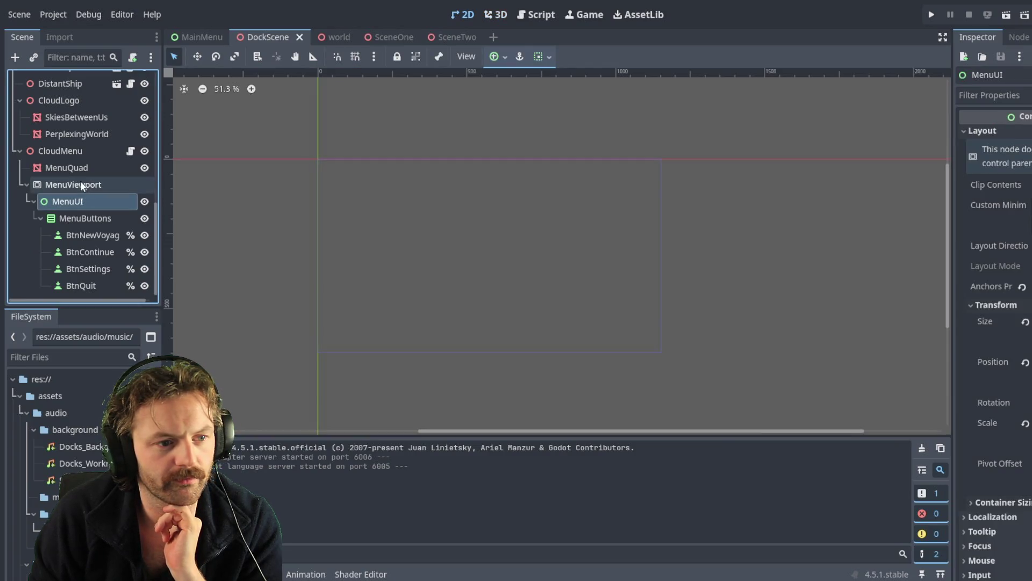
{"action": "left_click", "coordinate": [80, 165]}
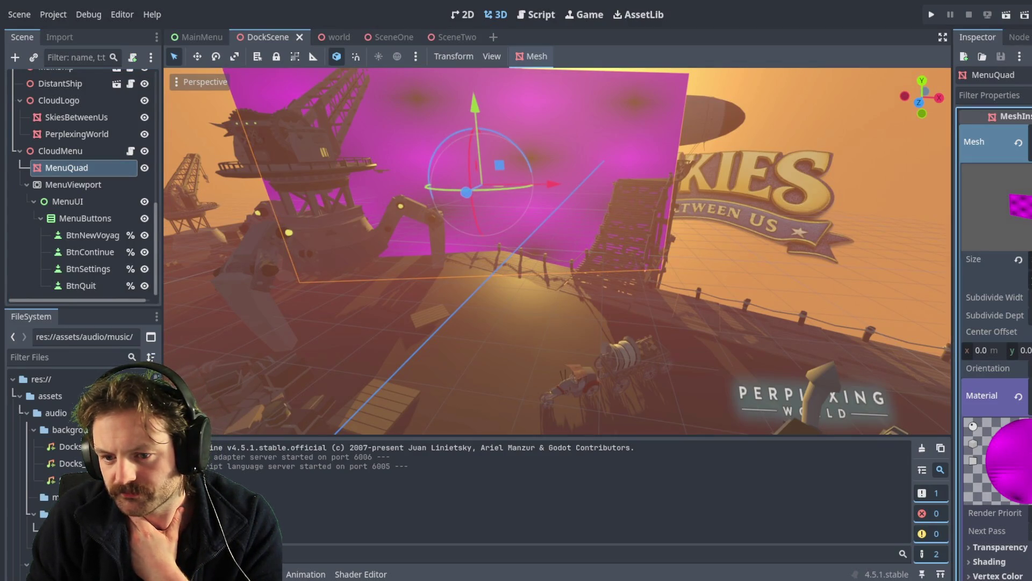
Try adding a Next Pass material on MenuQuad's material, then undo it.
{"action": "scroll", "coordinate": [995, 322], "scroll_direction": "down", "scroll_amount": 5}
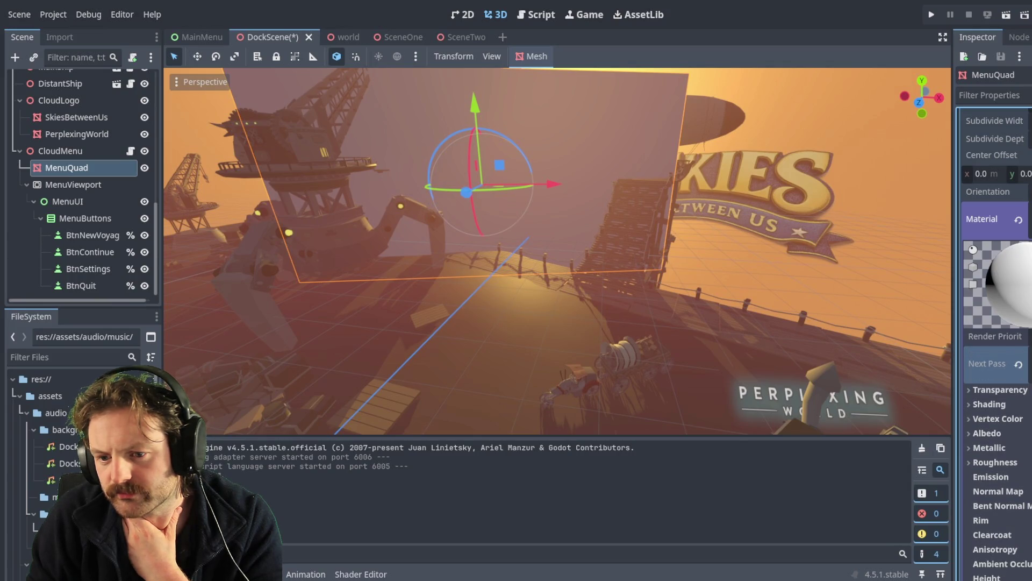
{"action": "left_click", "coordinate": [995, 353]}
{"action": "left_click", "coordinate": [987, 363]}
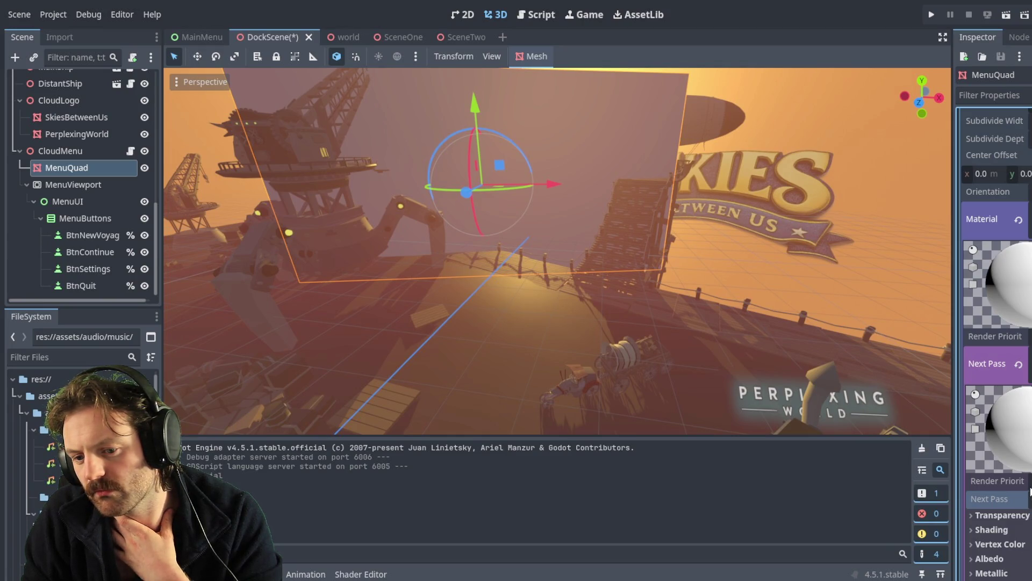
{"action": "key", "text": "ctrl+z"}
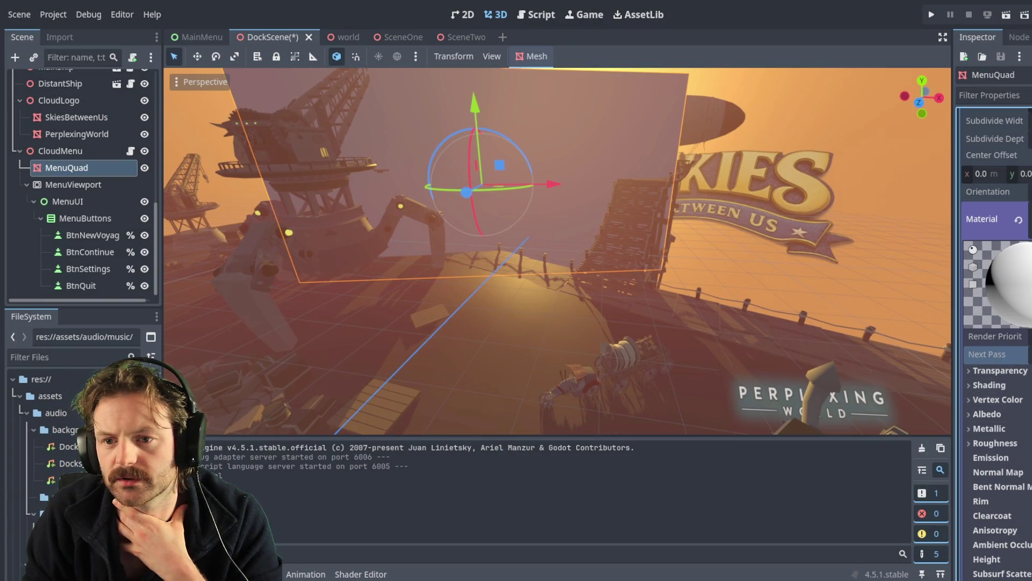
Check the material's Transparency settings, then expand its Albedo section.
{"action": "scroll", "coordinate": [995, 323], "scroll_direction": "up", "scroll_amount": 3}
{"action": "scroll", "coordinate": [995, 322], "scroll_direction": "down", "scroll_amount": 2}
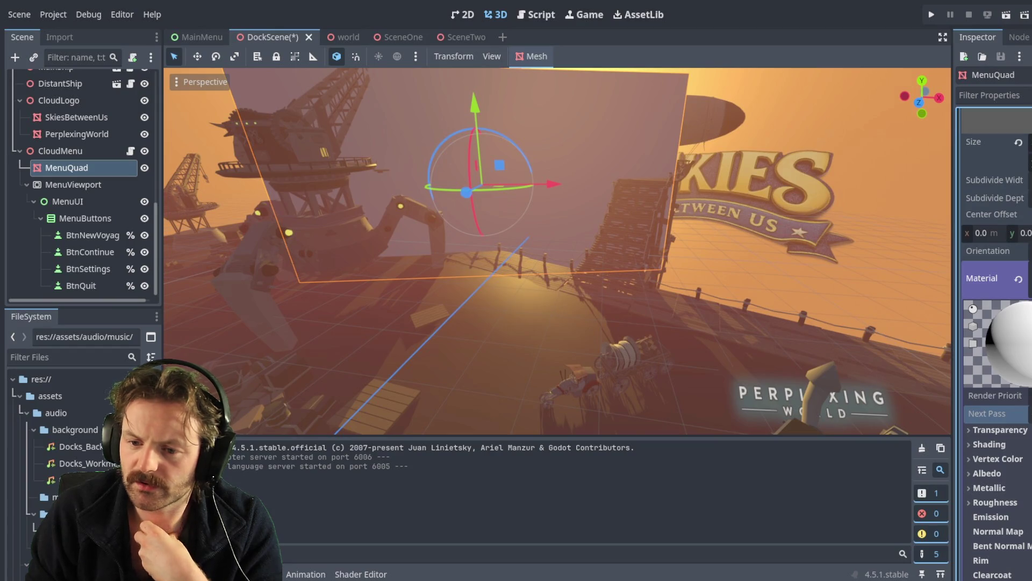
{"action": "scroll", "coordinate": [1026, 466], "scroll_direction": "down", "scroll_amount": 1}
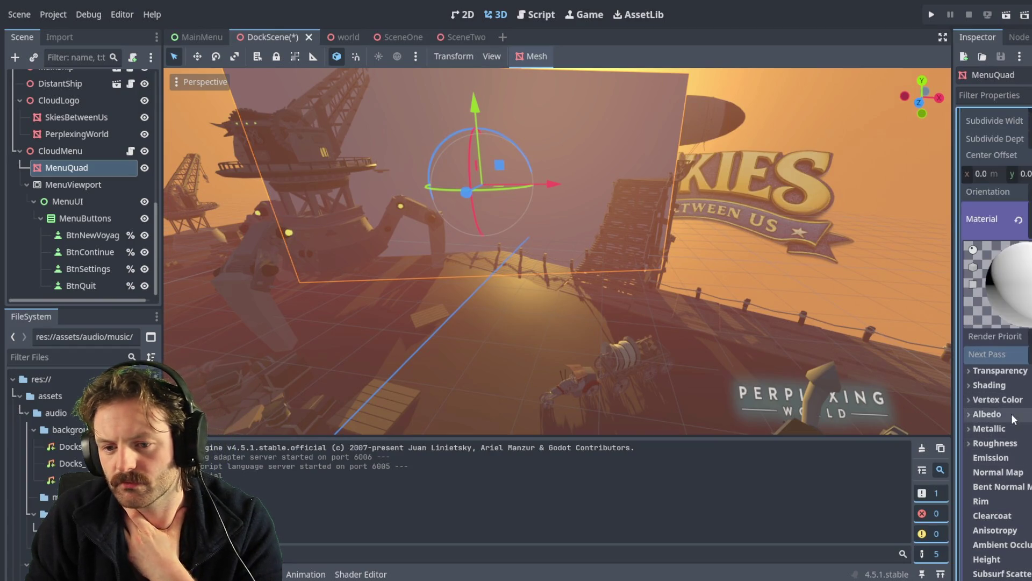
{"action": "left_click", "coordinate": [971, 371]}
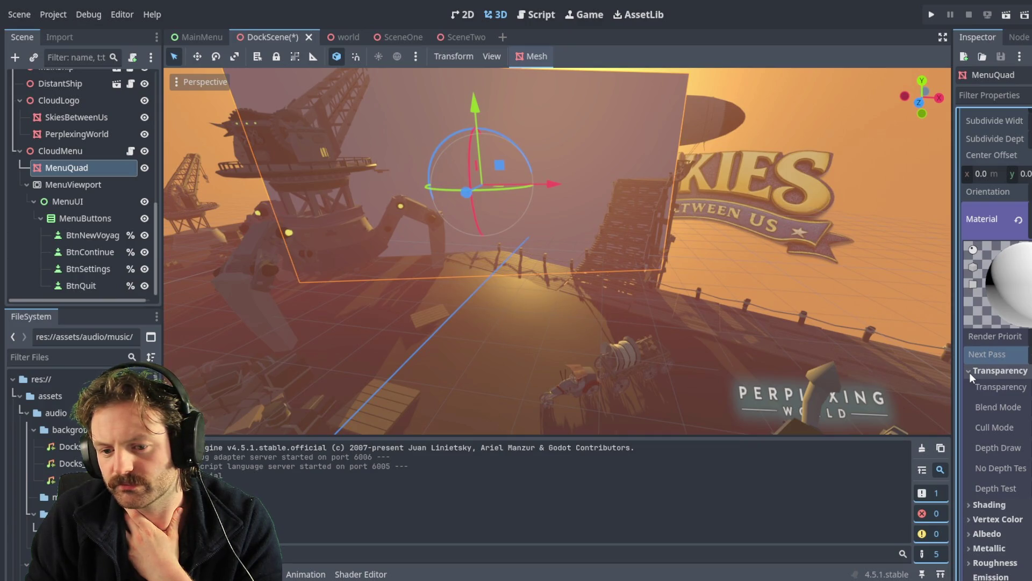
{"action": "left_click", "coordinate": [969, 373]}
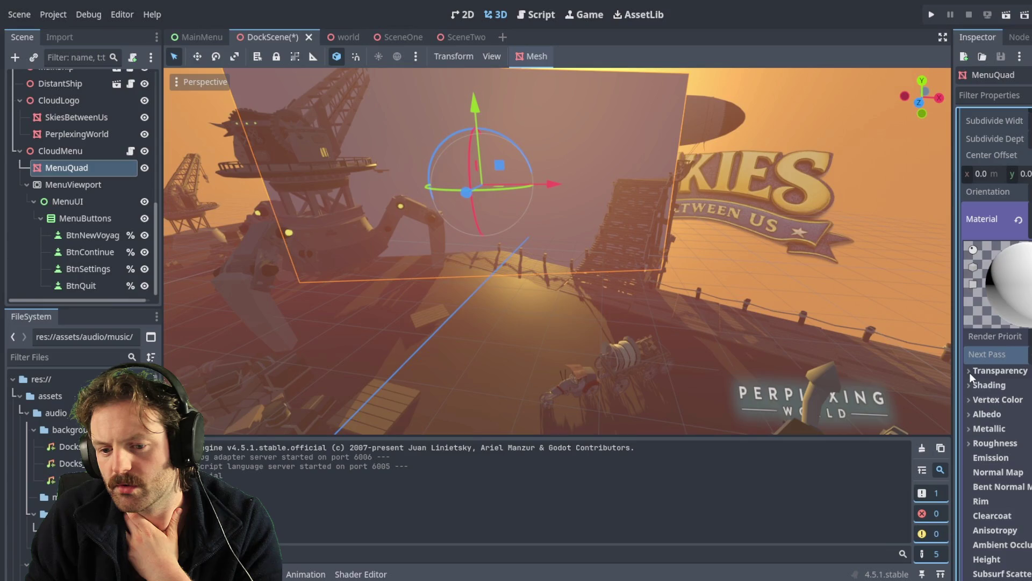
{"action": "left_click", "coordinate": [970, 414]}
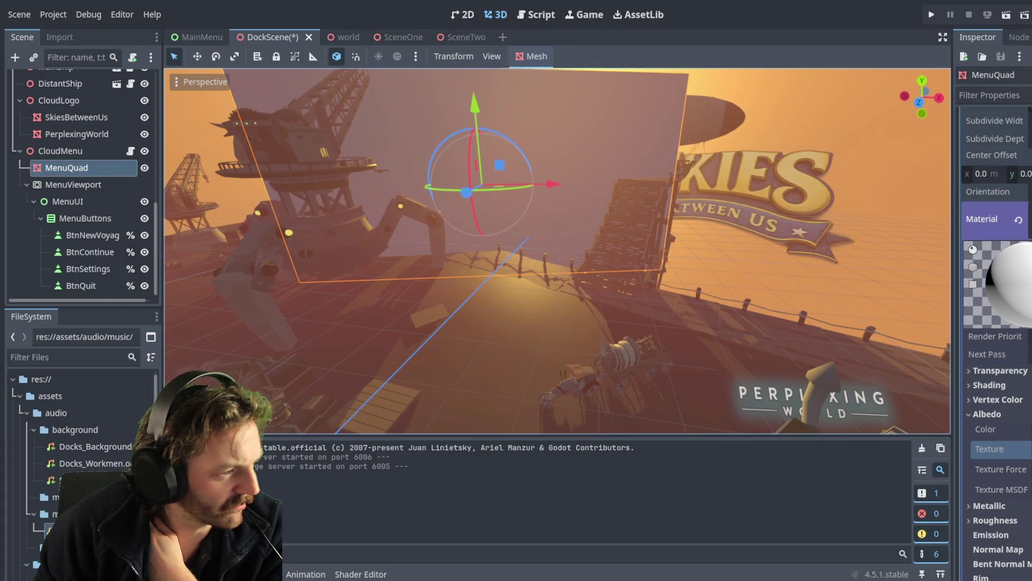
{"action": "scroll", "coordinate": [1016, 328], "scroll_direction": "down", "scroll_amount": 2}
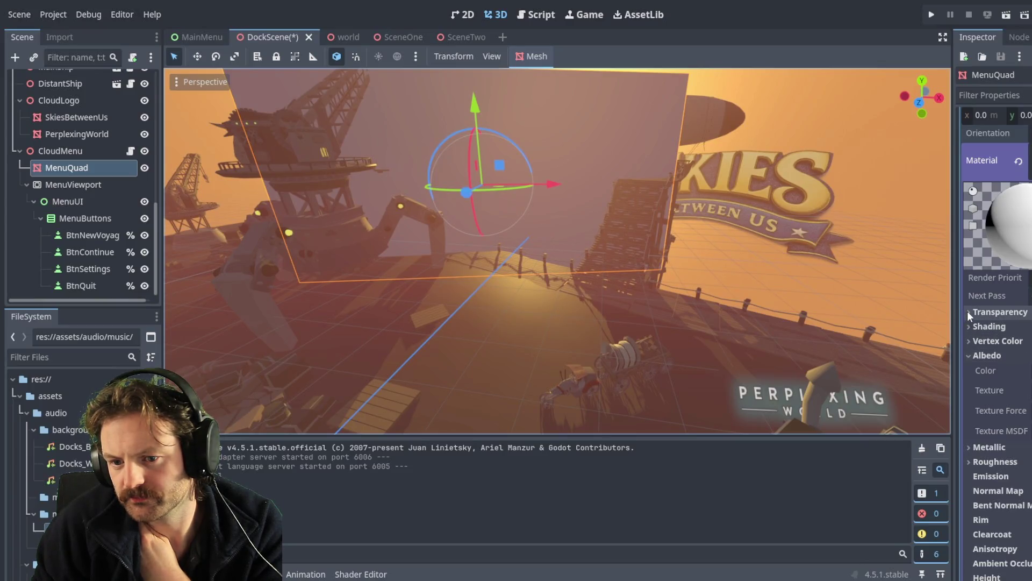
{"action": "left_click", "coordinate": [1005, 96]}
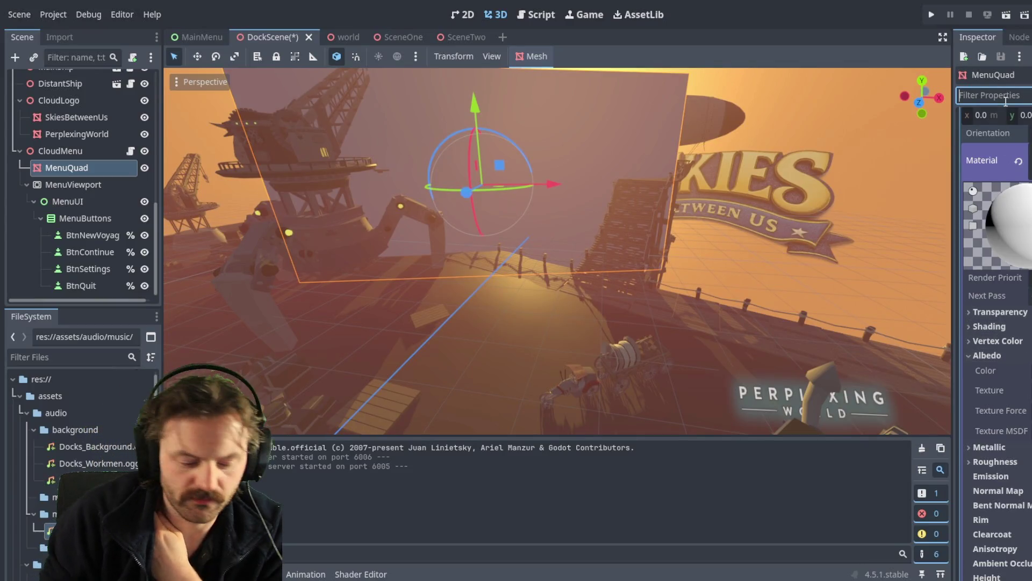
{"action": "type", "text": "loca"}
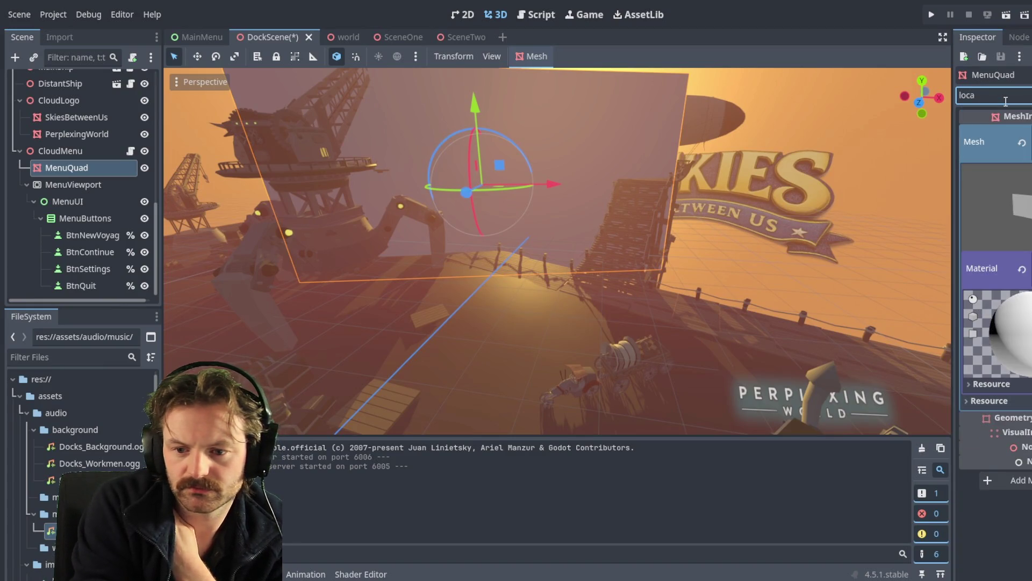
{"action": "left_click", "coordinate": [970, 385]}
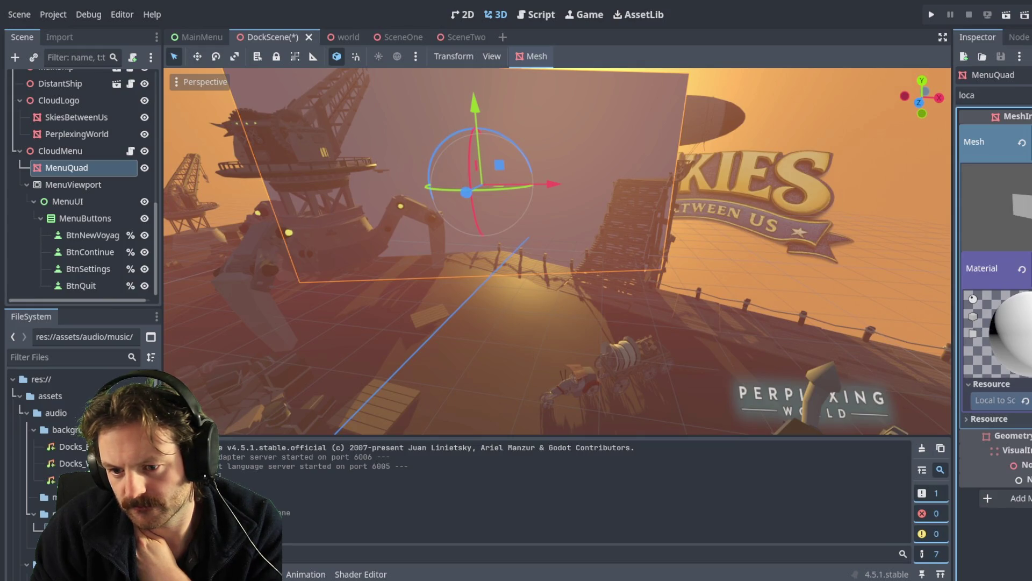
{"action": "left_click", "coordinate": [967, 418]}
{"action": "left_click", "coordinate": [967, 419]}
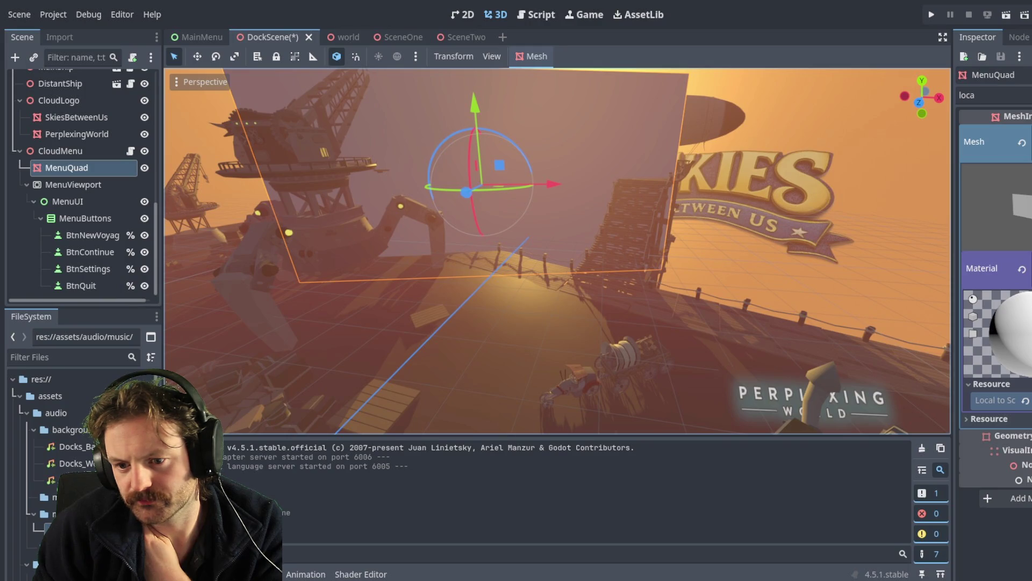
{"action": "key", "text": "BackSpace"}
{"action": "key", "text": "BackSpace"}
{"action": "key", "text": "BackSpace"}
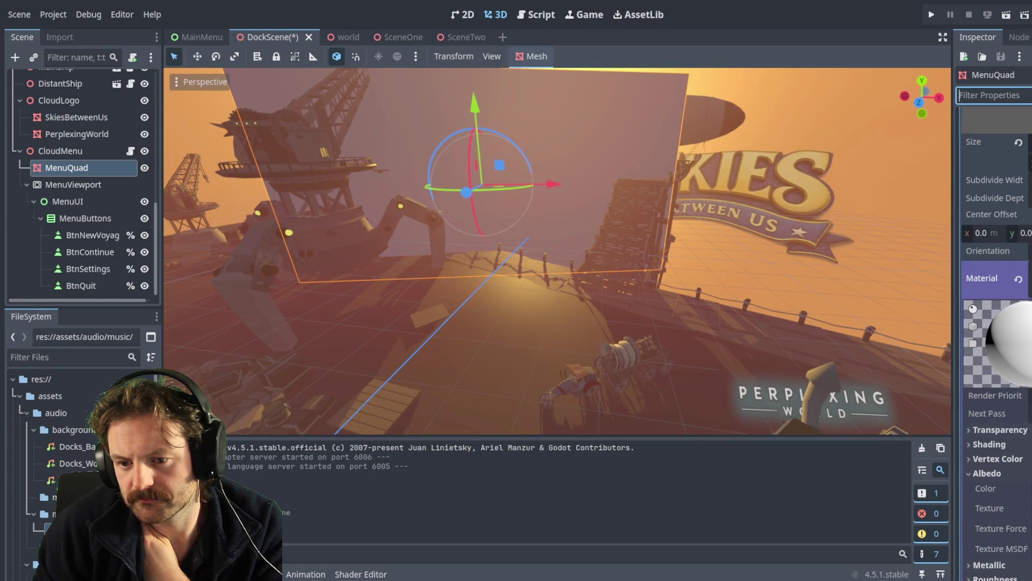
Set the Albedo Texture to a New ViewportTexture.
{"action": "left_click", "coordinate": [995, 413]}
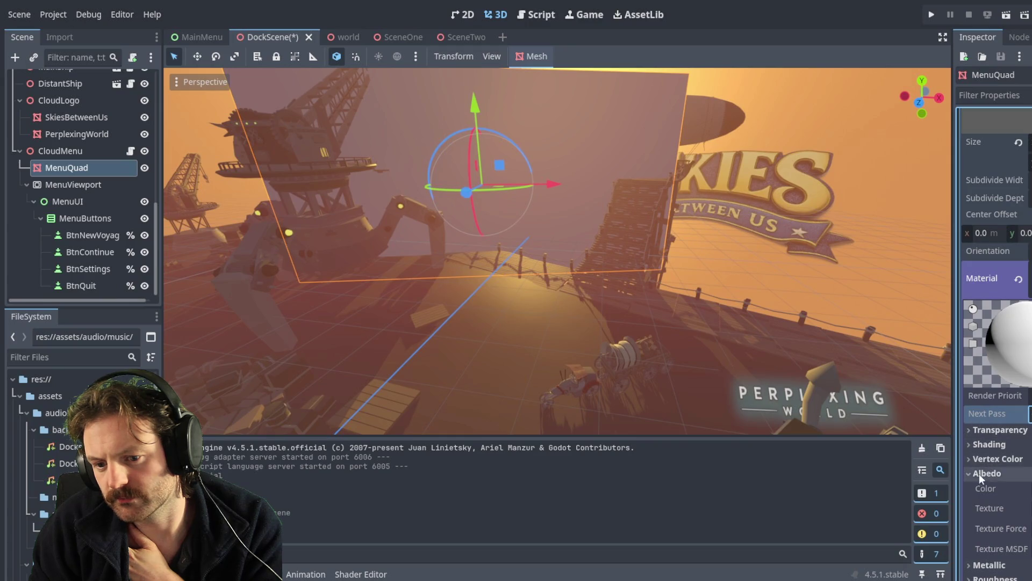
{"action": "left_click", "coordinate": [990, 508]}
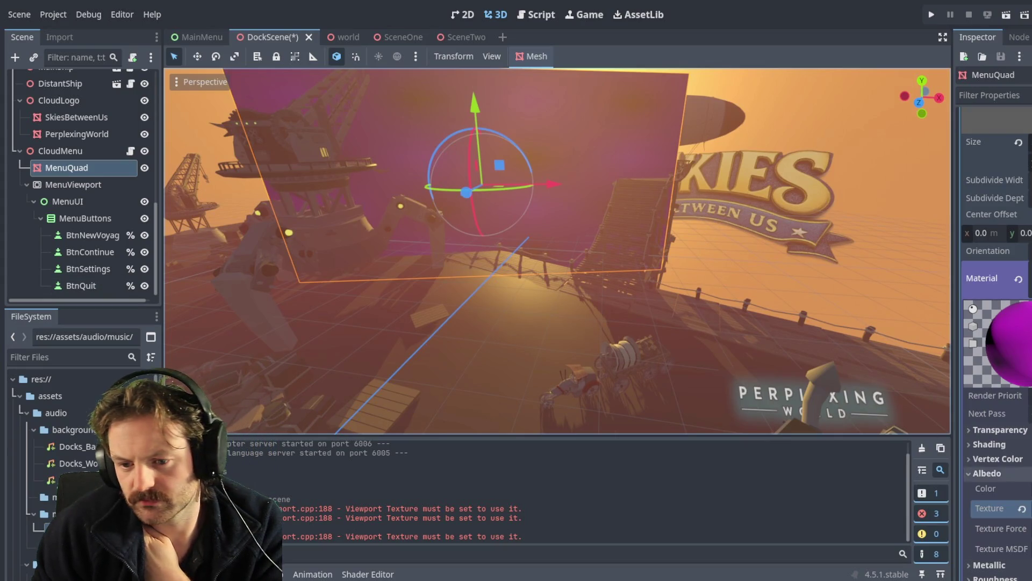
{"action": "scroll", "coordinate": [1025, 472], "scroll_direction": "down", "scroll_amount": 2}
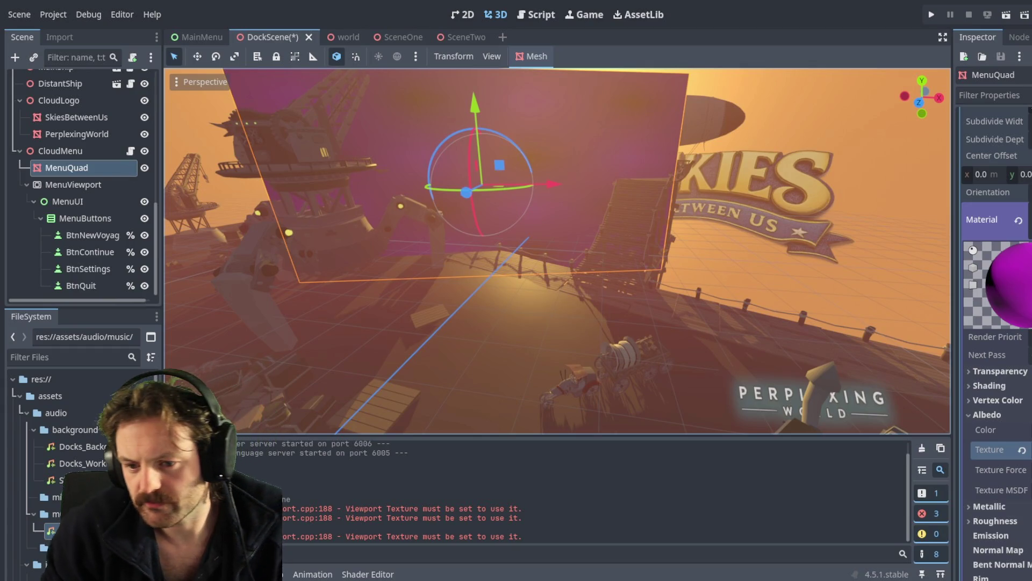
{"action": "left_click", "coordinate": [989, 450]}
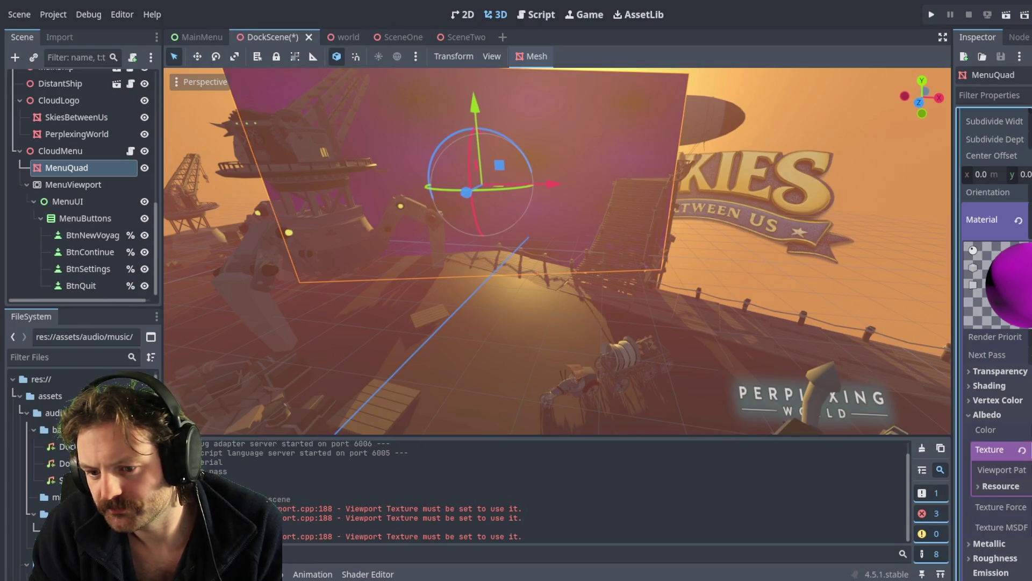
Point the albedo ViewportTexture's Viewport Path at MenuViewport.
{"action": "scroll", "coordinate": [995, 323], "scroll_direction": "down", "scroll_amount": 2}
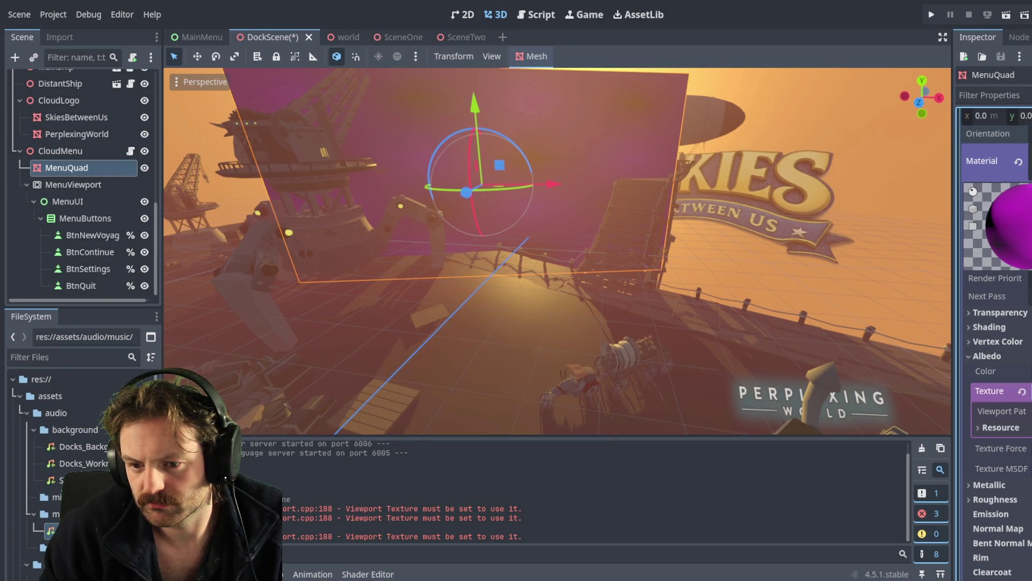
{"action": "left_click", "coordinate": [977, 428]}
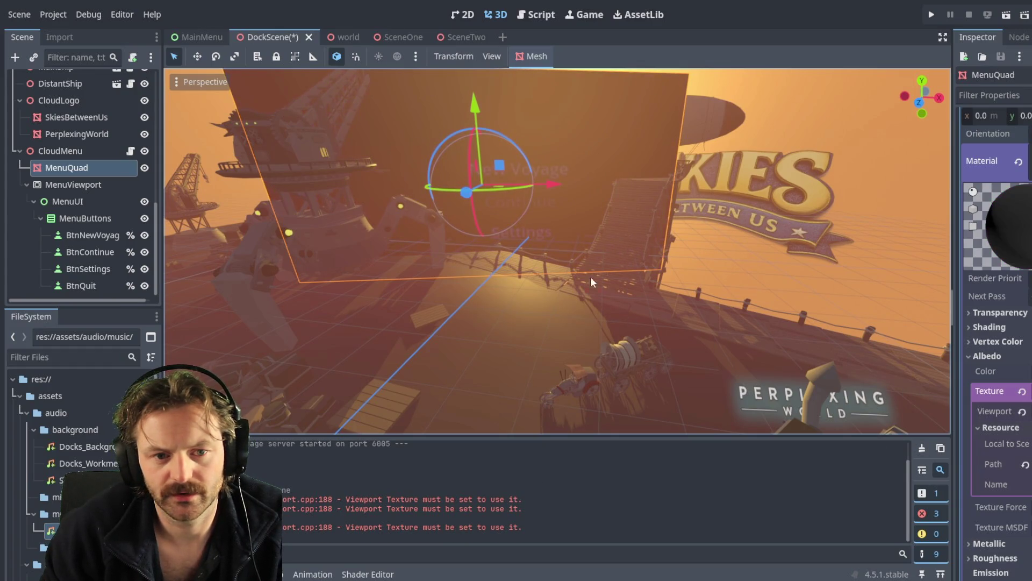
{"action": "mouse_move", "coordinate": [608, 236]}
{"action": "left_mouse_down"}
{"action": "mouse_move", "coordinate": [608, 204]}
{"action": "mouse_move", "coordinate": [586, 236]}
{"action": "left_mouse_up"}
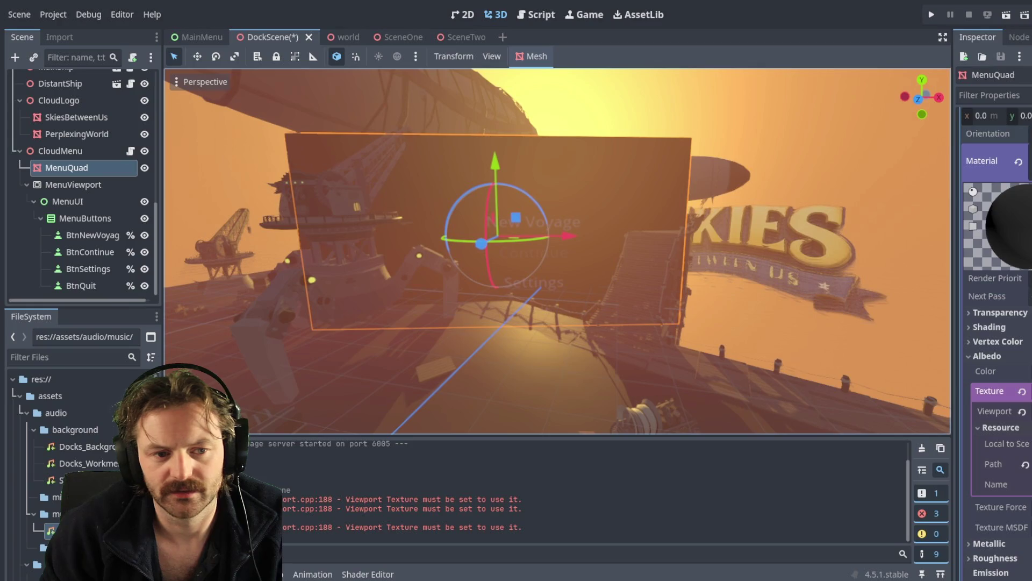
Drag MenuQuad up along the gizmo's Y axis, save DockScene, and run with F5.
{"action": "left_click", "coordinate": [970, 313]}
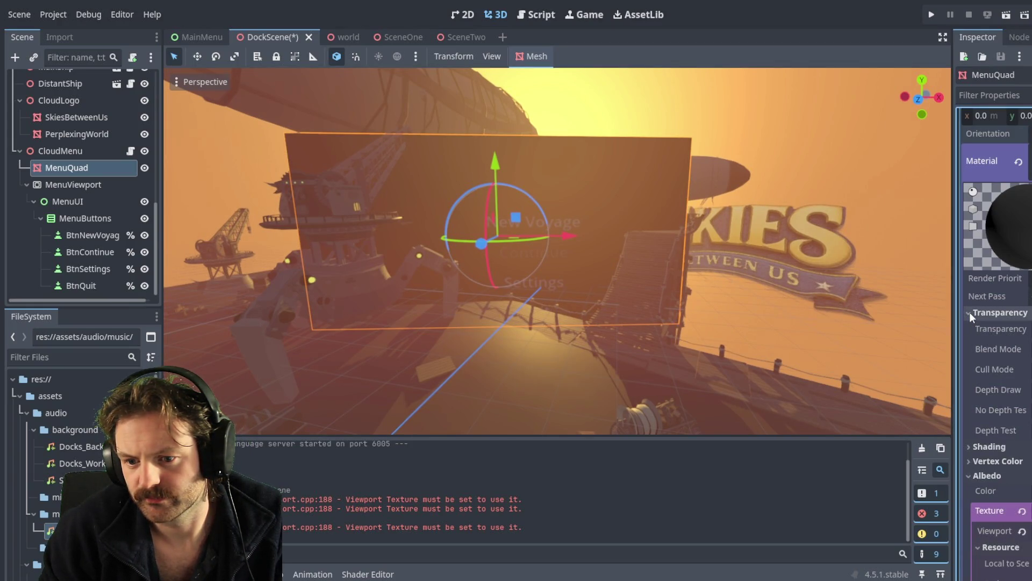
{"action": "left_click", "coordinate": [969, 312]}
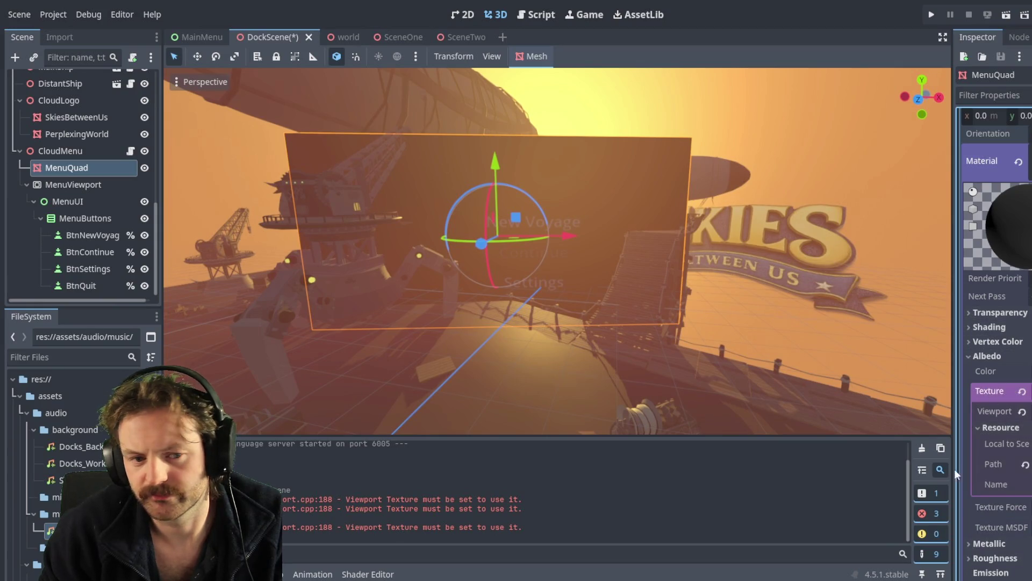
{"action": "mouse_move", "coordinate": [618, 272]}
{"action": "left_mouse_down"}
{"action": "mouse_move", "coordinate": [618, 231]}
{"action": "mouse_move", "coordinate": [645, 247]}
{"action": "mouse_move", "coordinate": [618, 274]}
{"action": "left_mouse_up"}
{"action": "left_click_drag", "start_coordinate": [517, 200], "coordinate": [521, 153]}
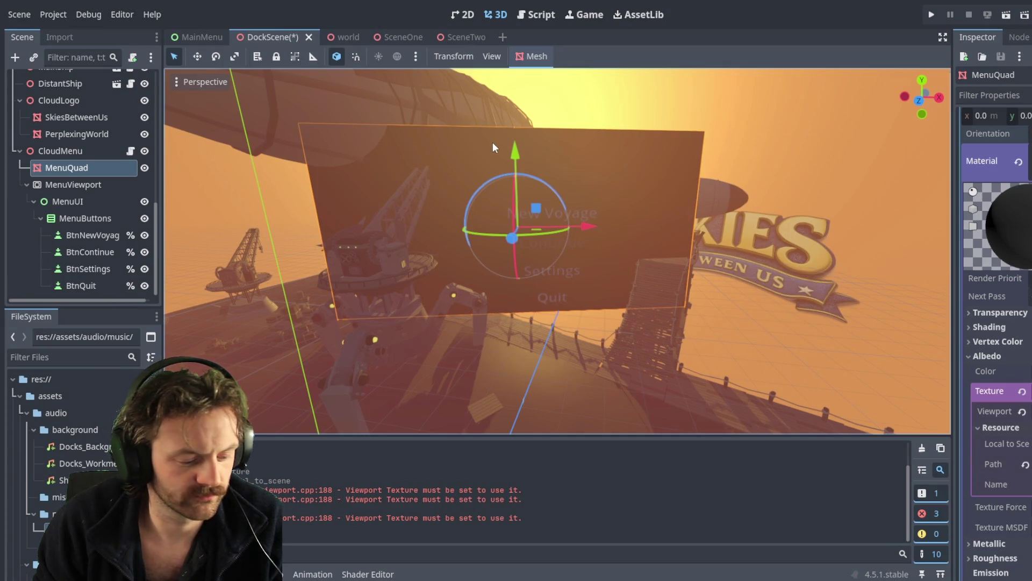
{"action": "key", "text": "ctrl+s"}
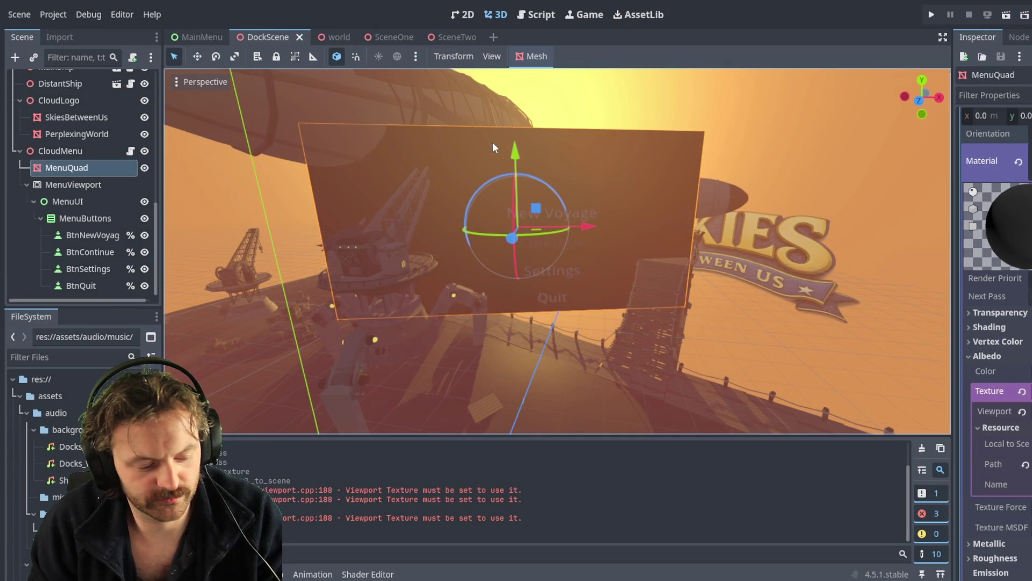
{"action": "key", "text": "F5"}
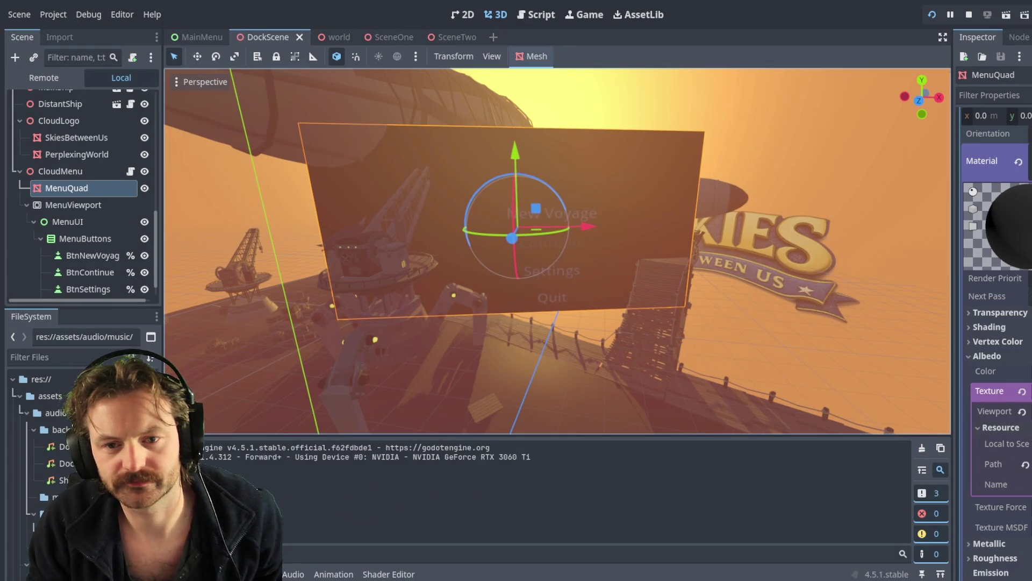
Stop the game with F8 and select MenuViewport to edit its Size.
{"action": "key", "text": "F8"}
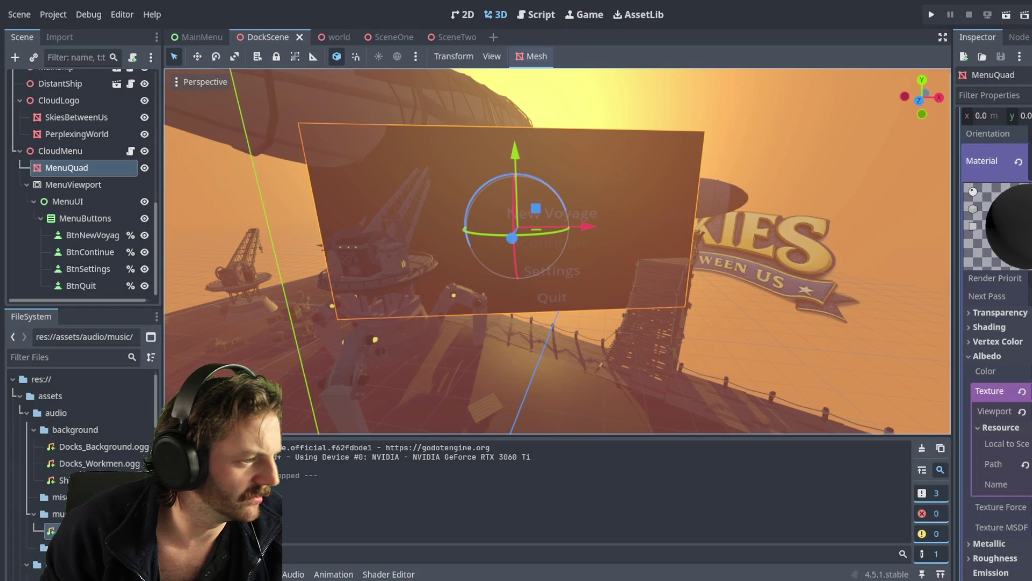
{"action": "left_click", "coordinate": [80, 183]}
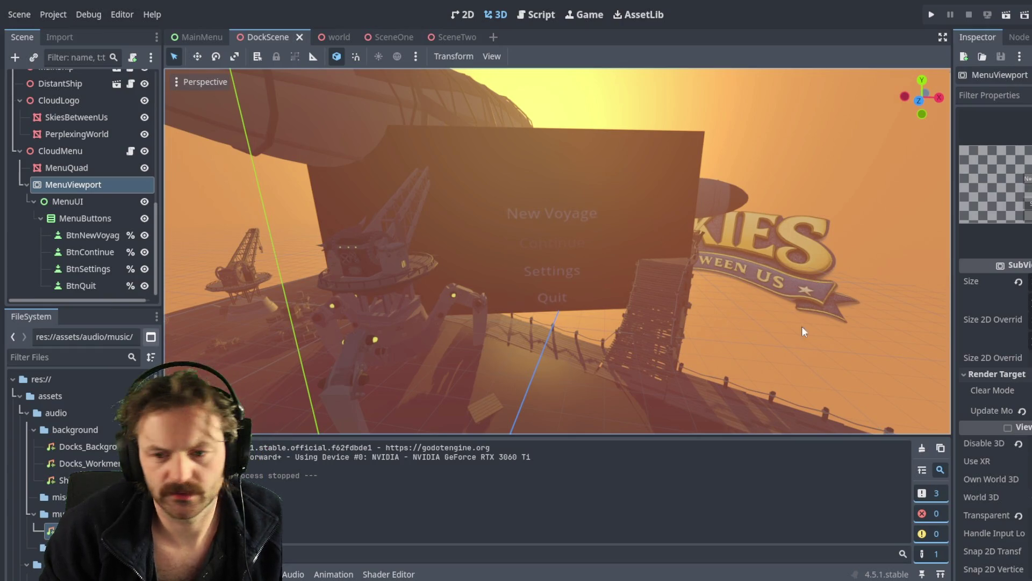
{"action": "left_click", "coordinate": [1029, 281]}
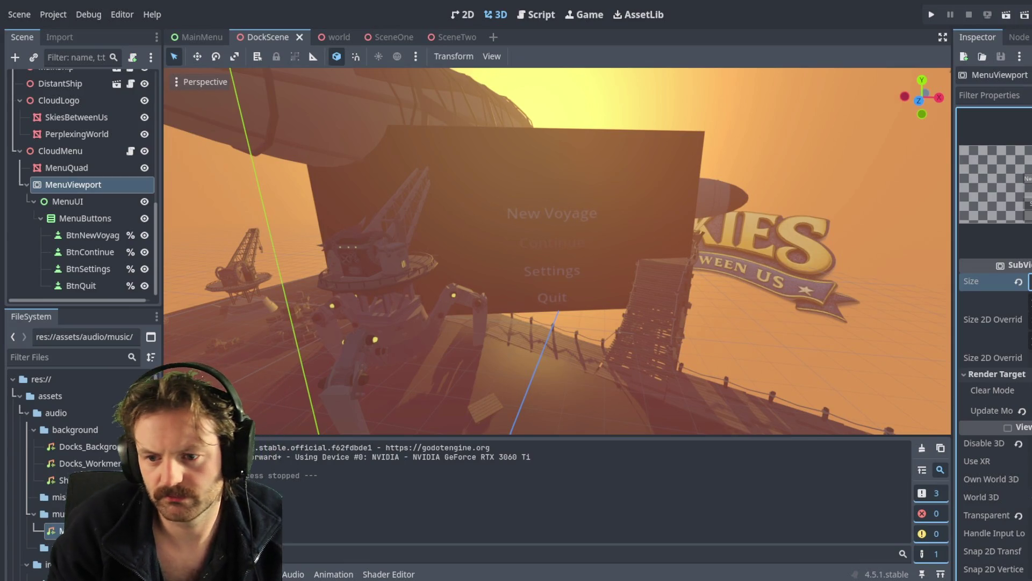
Enter larger SubViewport Size values on MenuViewport so the menu text grows.
{"action": "key", "text": "Return"}
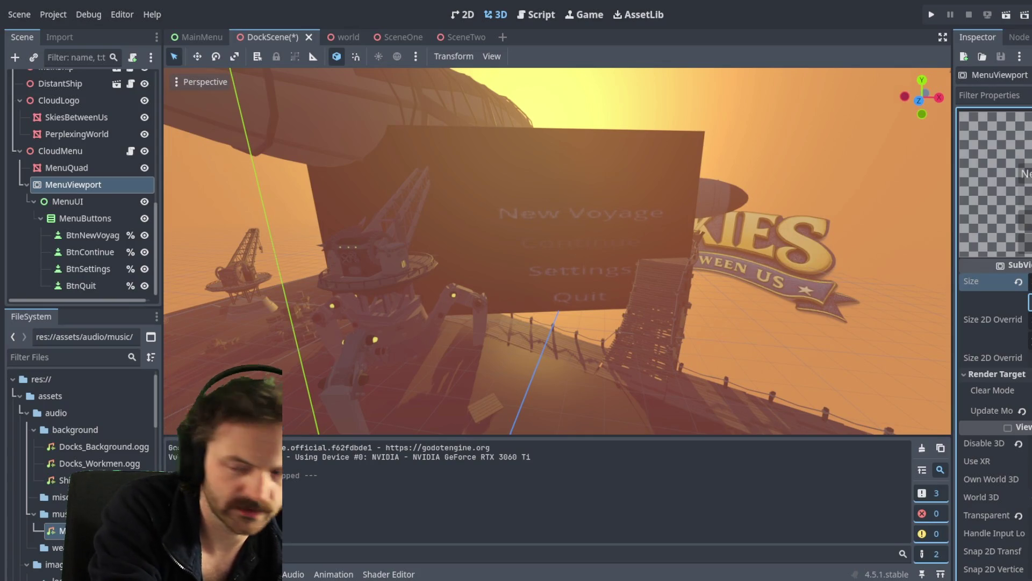
{"action": "key", "text": "Return"}
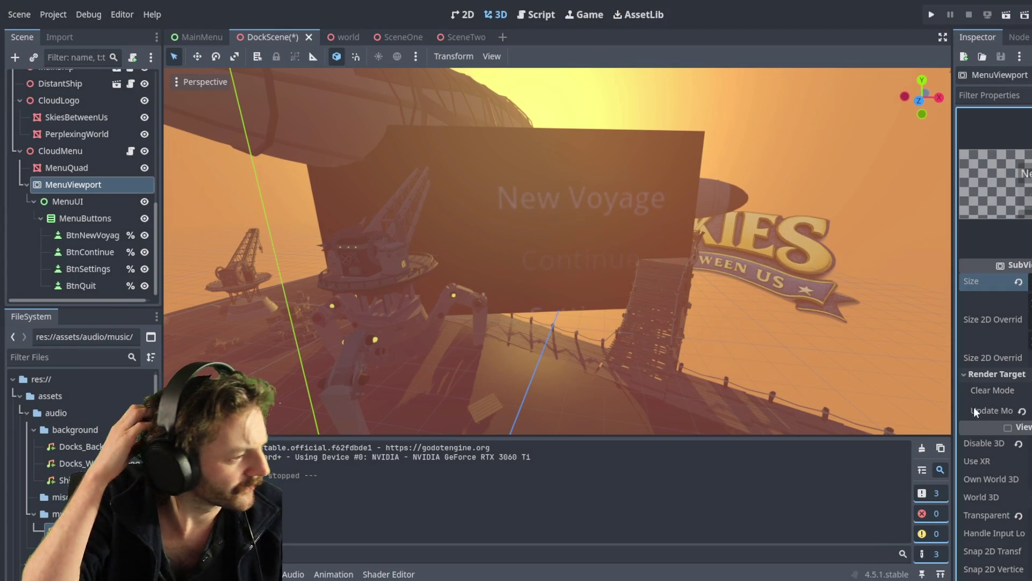
{"action": "scroll", "coordinate": [973, 407], "scroll_direction": "down", "scroll_amount": 1}
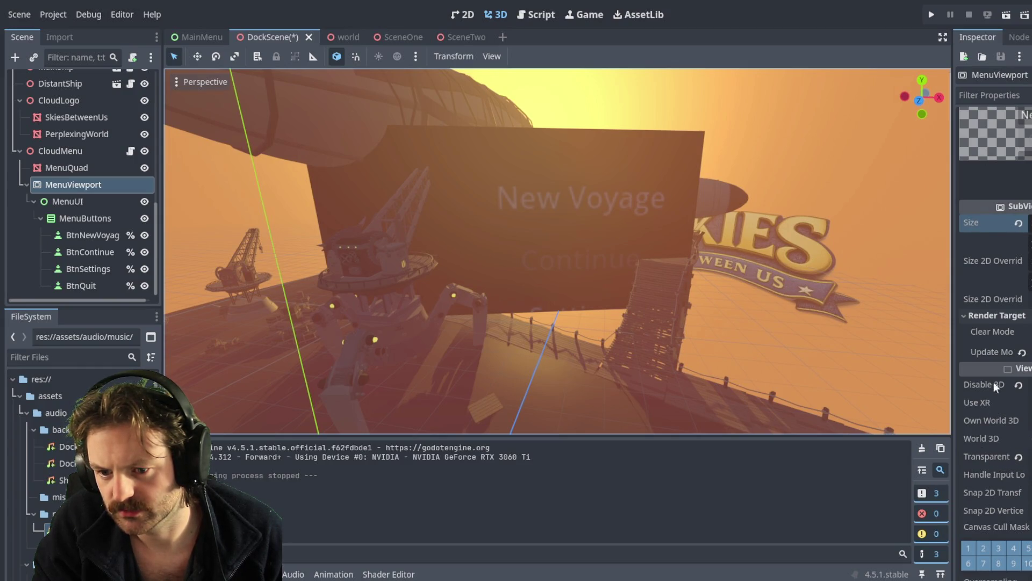
{"action": "scroll", "coordinate": [1004, 459], "scroll_direction": "down", "scroll_amount": 4}
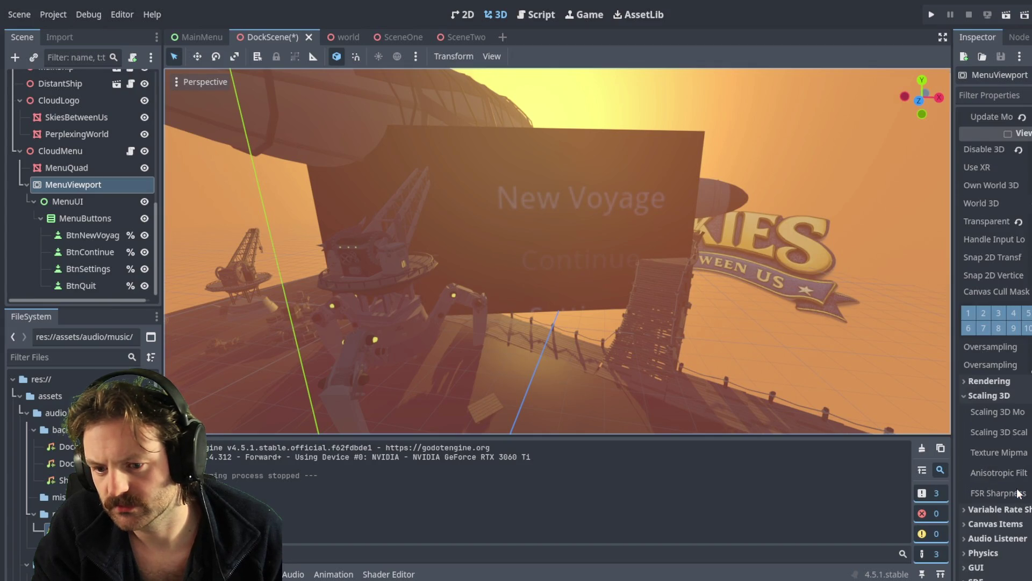
{"action": "scroll", "coordinate": [979, 393], "scroll_direction": "up", "scroll_amount": 5}
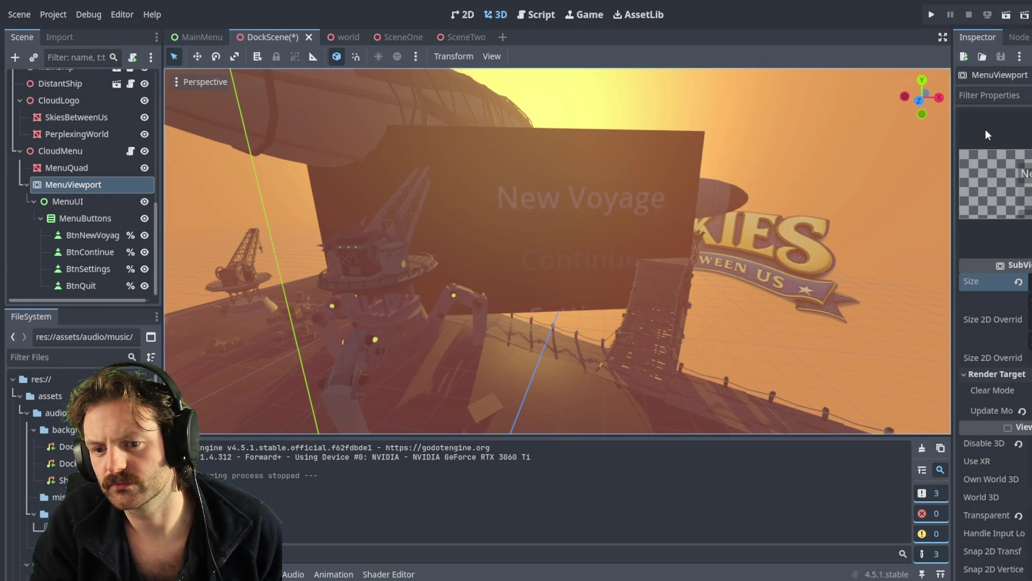
{"action": "left_click", "coordinate": [992, 97]}
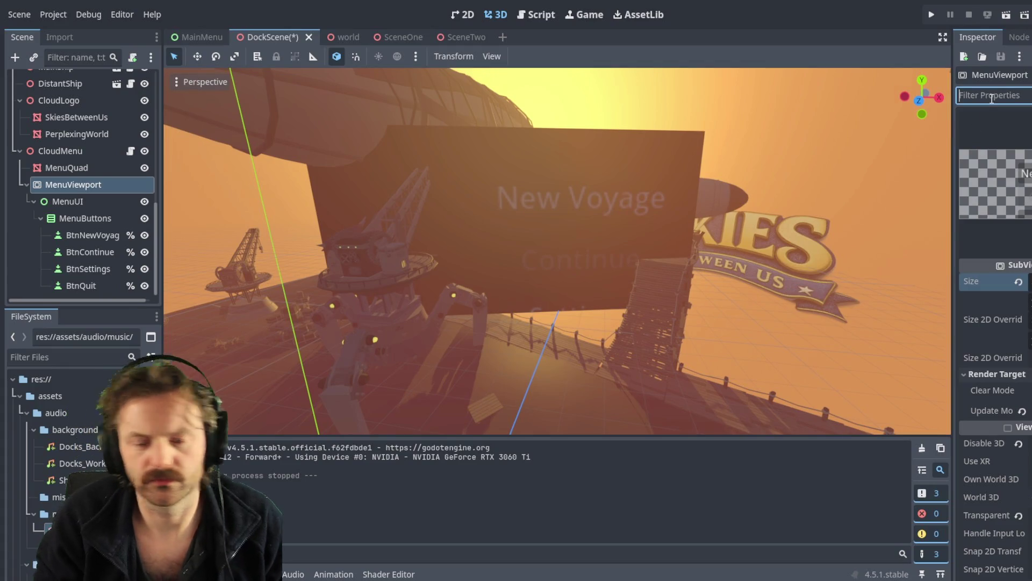
Filter MenuViewport's properties for 'bg' and keep Transparent BG enabled after toggling it off and on.
{"action": "type", "text": "bg"}
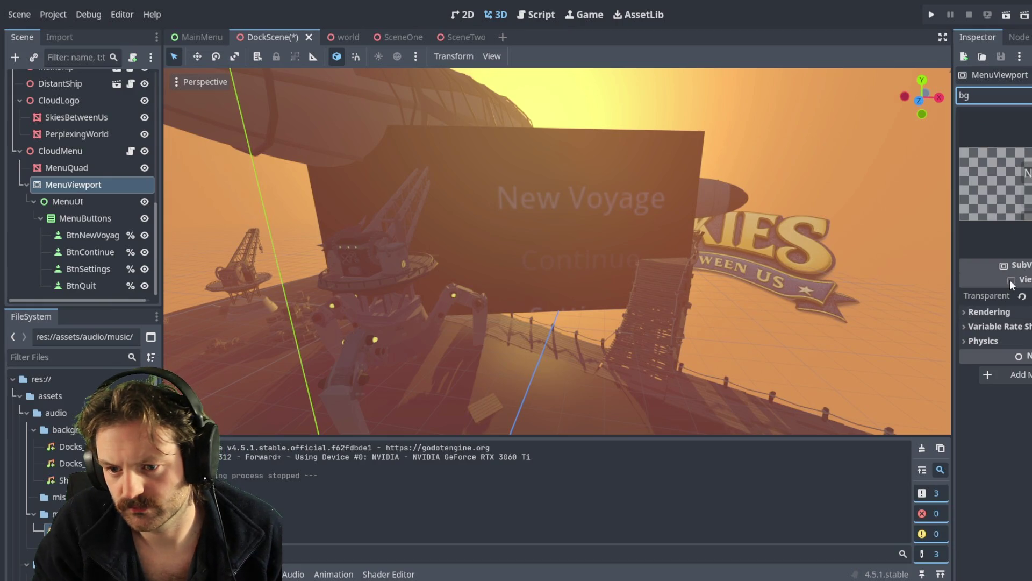
{"action": "left_click", "coordinate": [967, 312]}
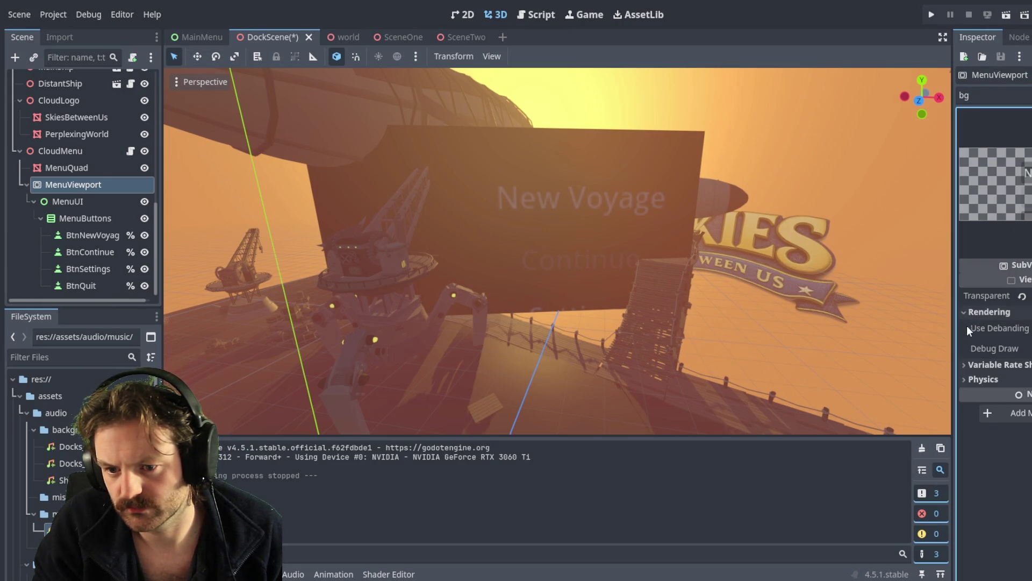
{"action": "left_click", "coordinate": [965, 364]}
{"action": "left_click", "coordinate": [966, 396]}
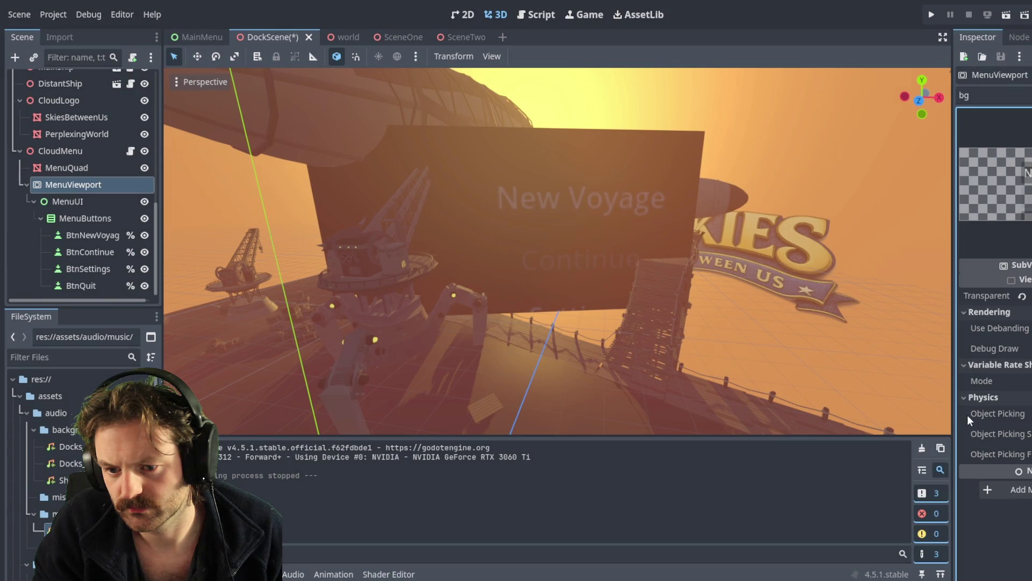
{"action": "left_click", "coordinate": [965, 397]}
{"action": "left_click", "coordinate": [966, 366]}
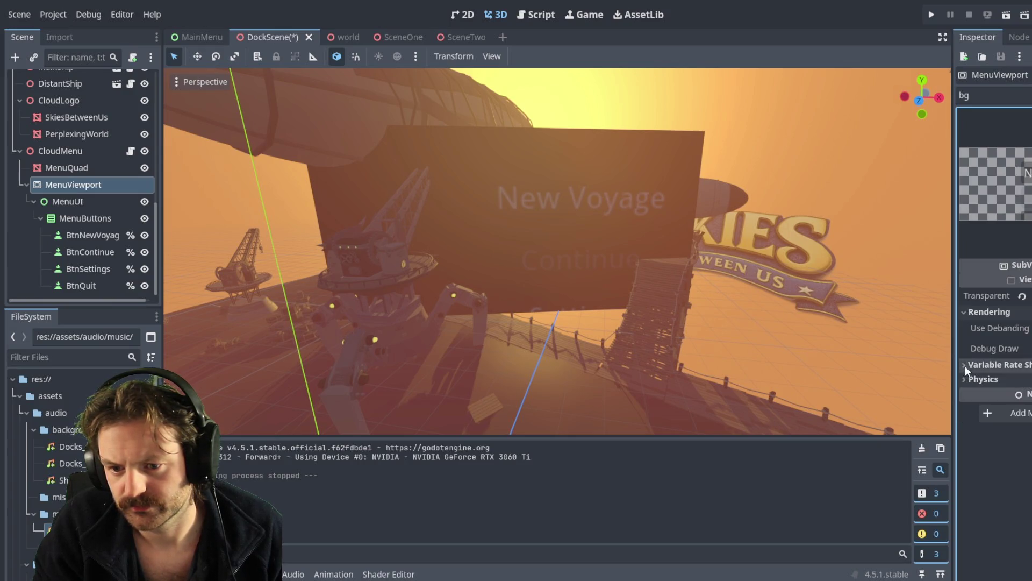
{"action": "left_click", "coordinate": [964, 313]}
{"action": "left_click", "coordinate": [1030, 297]}
{"action": "left_click", "coordinate": [1031, 297]}
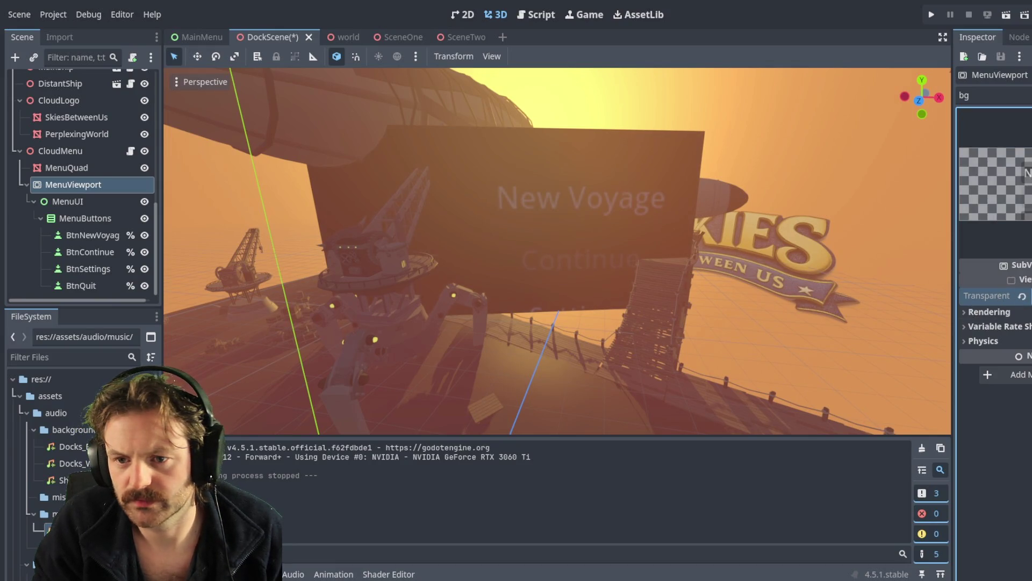
Clear the property filter, reselect MenuViewport and browse its full property list.
{"action": "left_click", "coordinate": [1005, 97]}
{"action": "key", "text": "BackSpace"}
{"action": "key", "text": "BackSpace"}
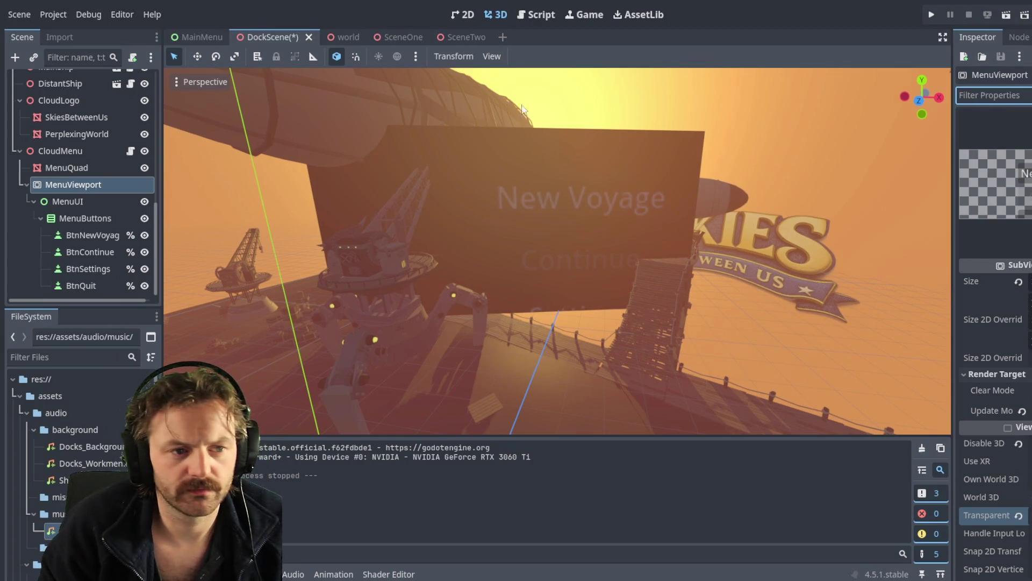
{"action": "left_click", "coordinate": [56, 186]}
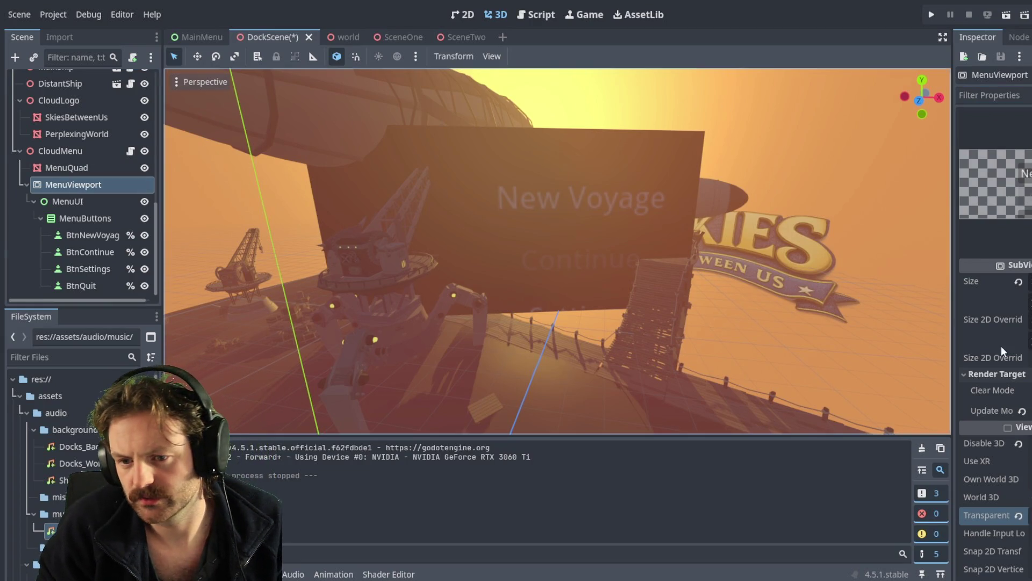
{"action": "scroll", "coordinate": [998, 329], "scroll_direction": "down", "scroll_amount": 2}
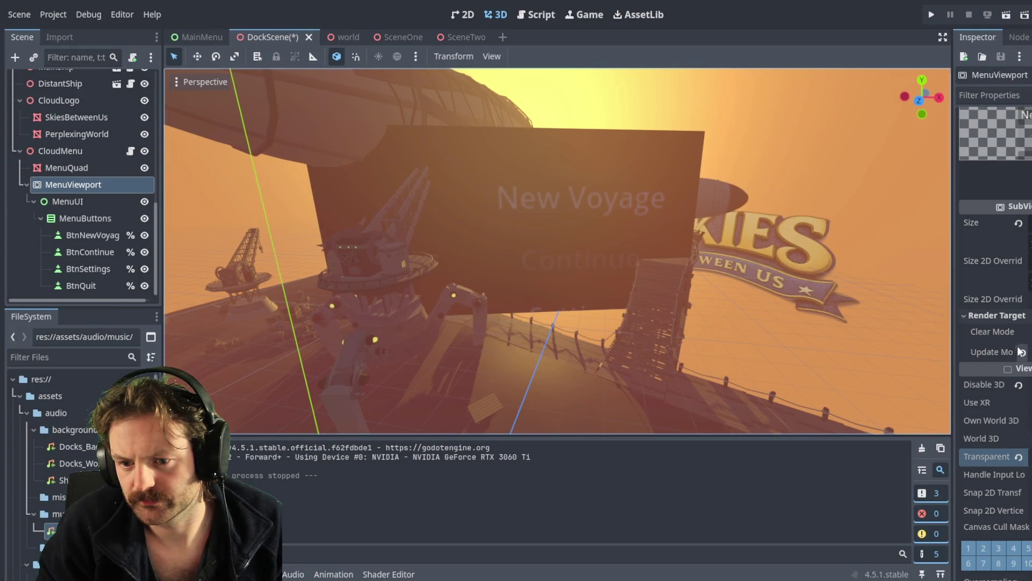
{"action": "scroll", "coordinate": [986, 384], "scroll_direction": "down", "scroll_amount": 2}
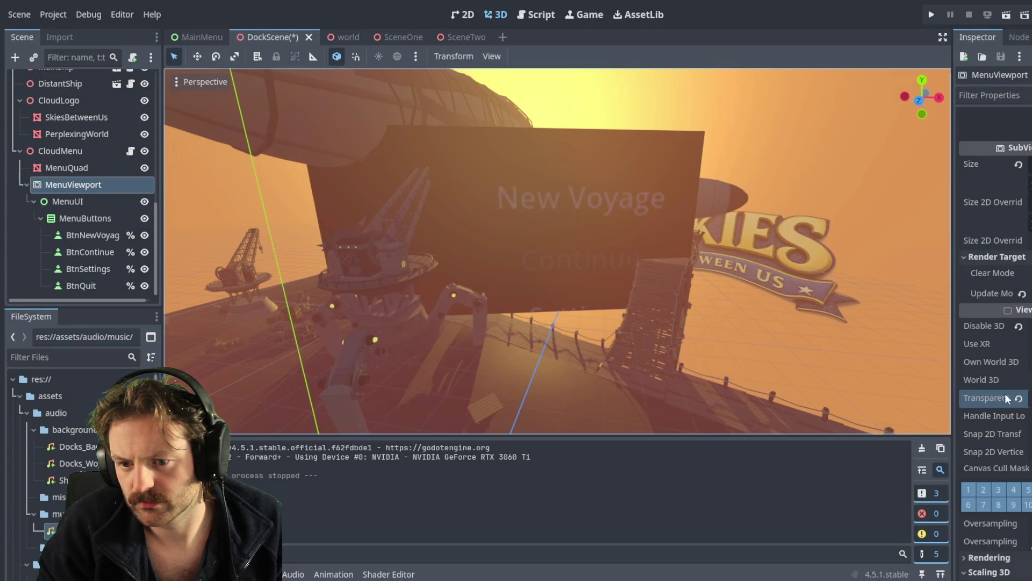
{"action": "scroll", "coordinate": [992, 427], "scroll_direction": "down", "scroll_amount": 2}
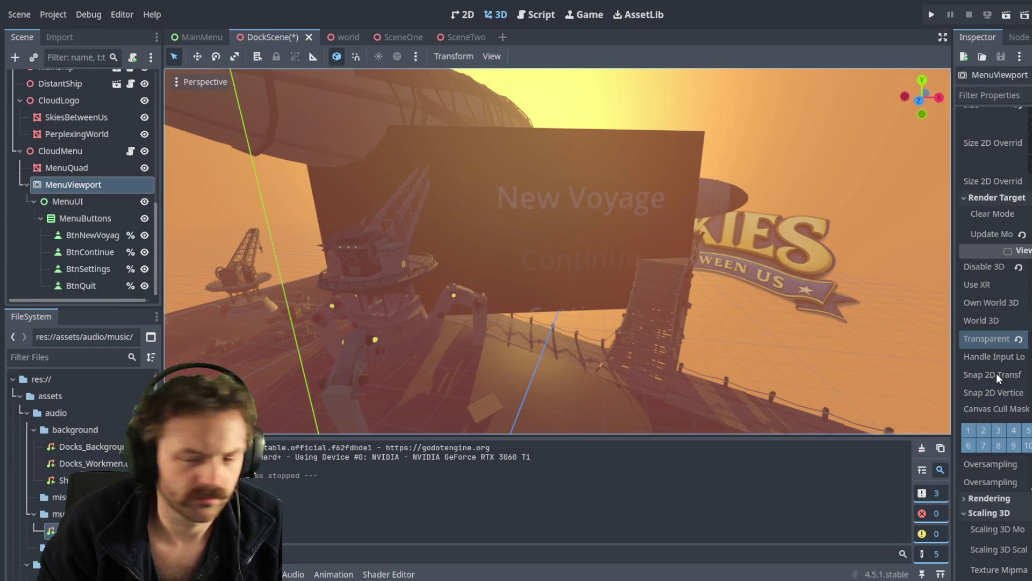
{"action": "scroll", "coordinate": [996, 381], "scroll_direction": "down", "scroll_amount": 8}
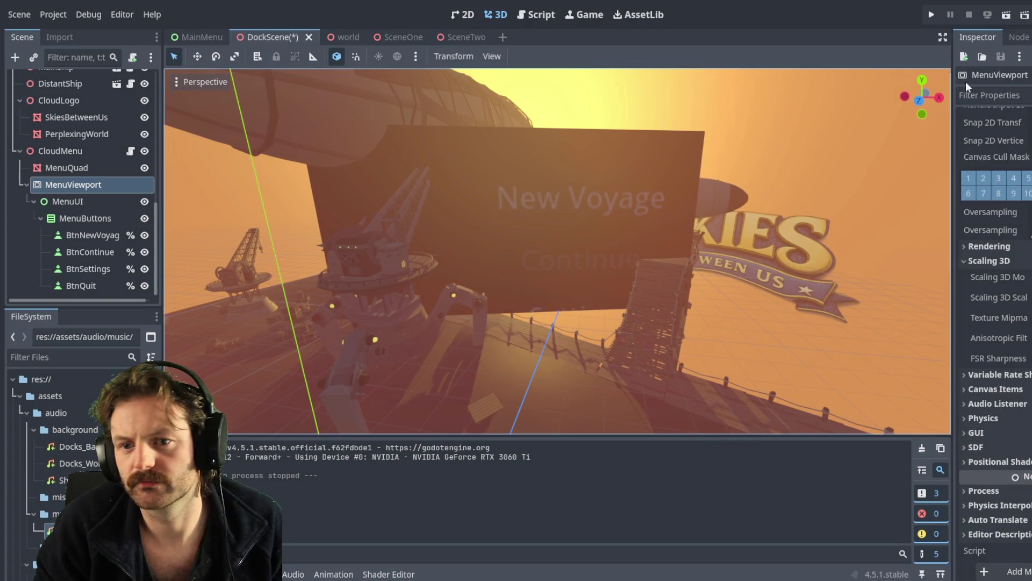
{"action": "left_click", "coordinate": [996, 95]}
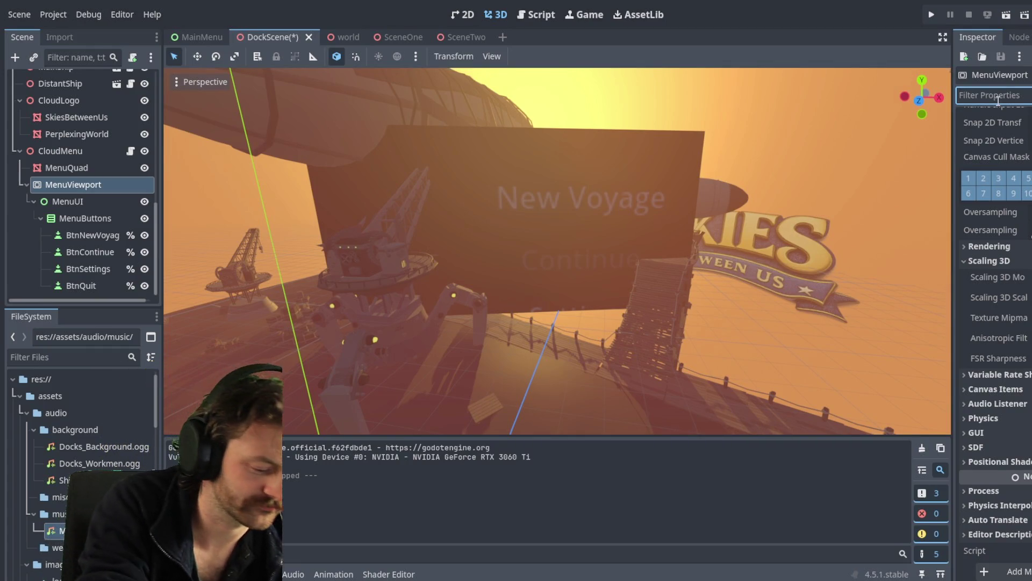
Filter MenuViewport's properties for 'disa' to check Disable 3D and GUI Disable Input.
{"action": "type", "text": "is"}
{"action": "key", "text": "BackSpace"}
{"action": "key", "text": "BackSpace"}
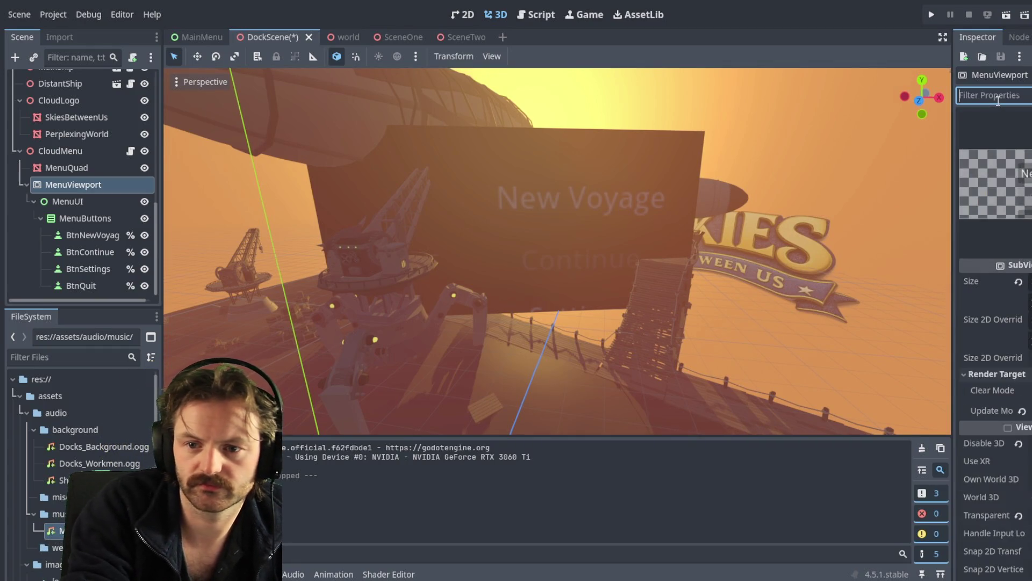
{"action": "type", "text": "disa"}
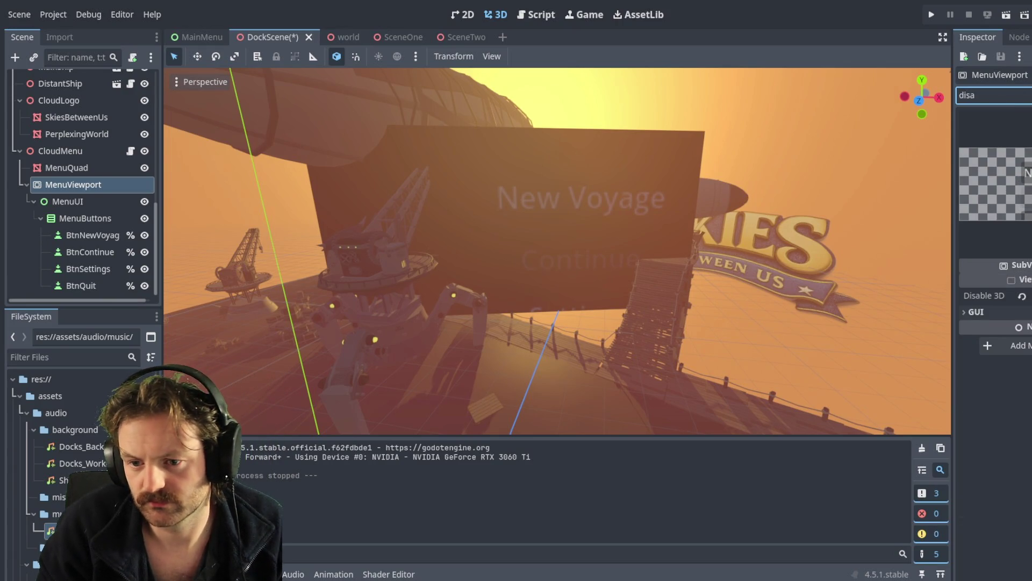
{"action": "left_click", "coordinate": [995, 300]}
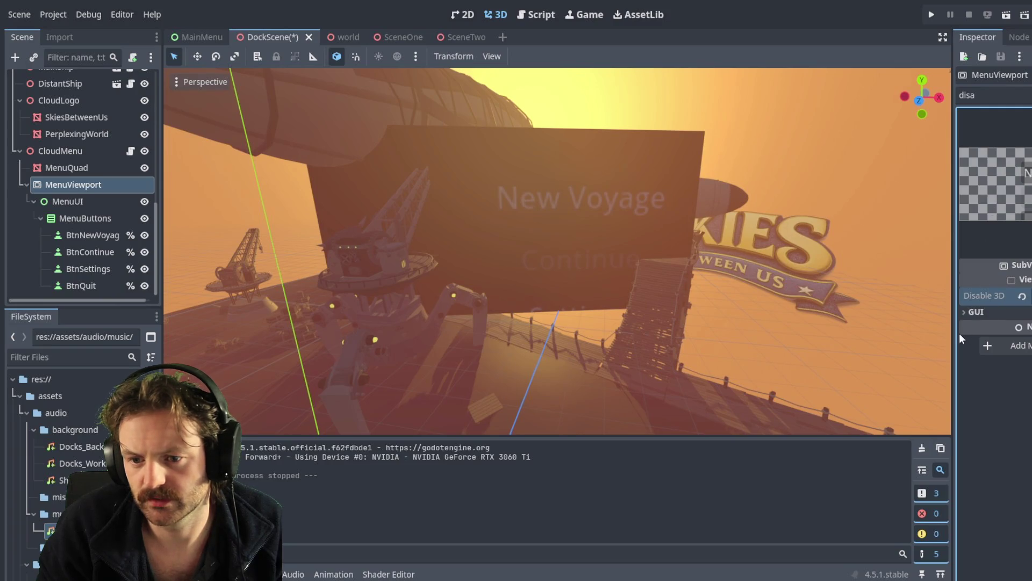
{"action": "left_click", "coordinate": [963, 312]}
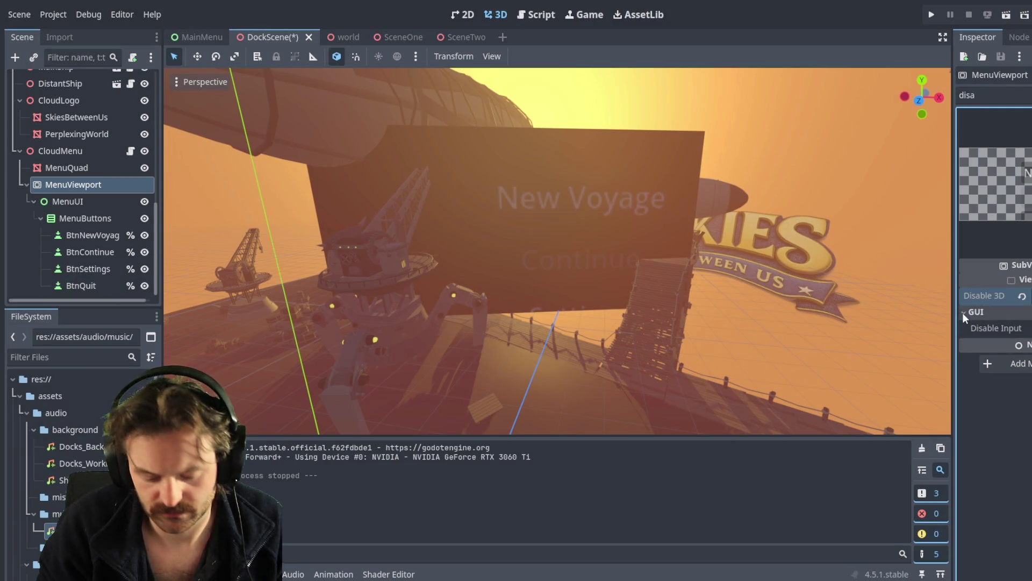
{"action": "left_click", "coordinate": [963, 313]}
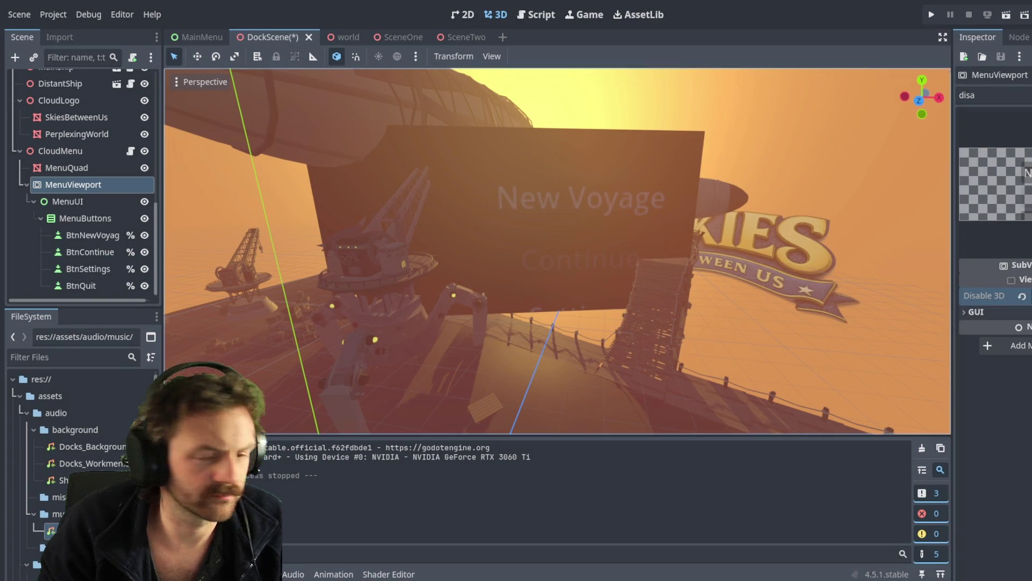
Search the properties for 'trans', then 'update' to show the render target update mode.
{"action": "double_click", "coordinate": [967, 95]}
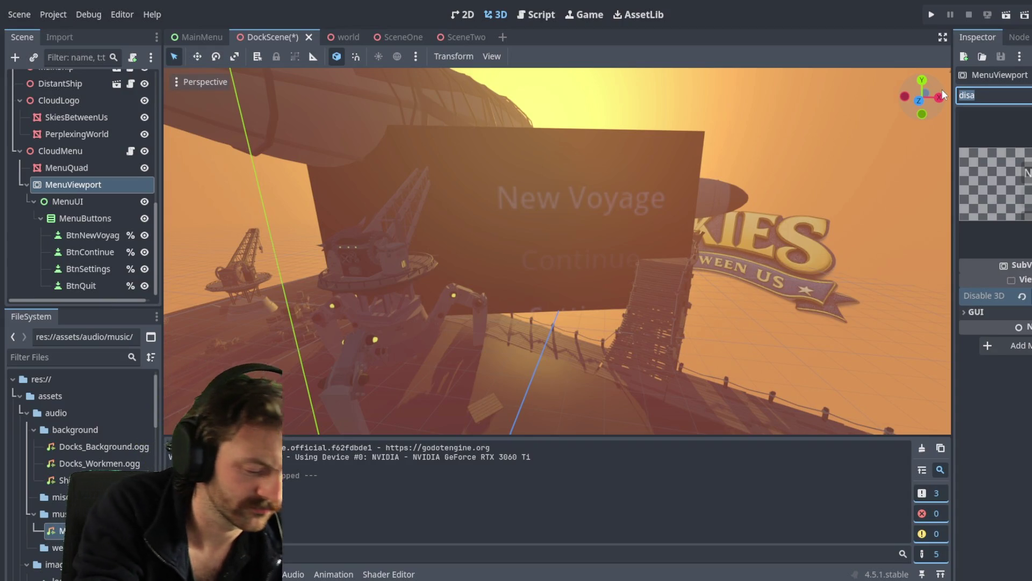
{"action": "type", "text": "trans"}
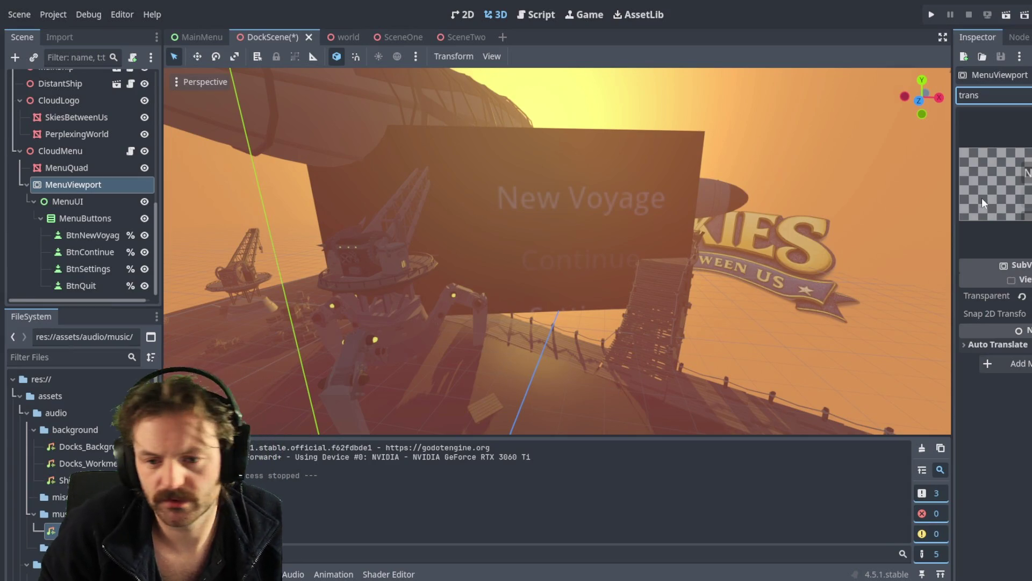
{"action": "key", "text": "ctrl+a"}
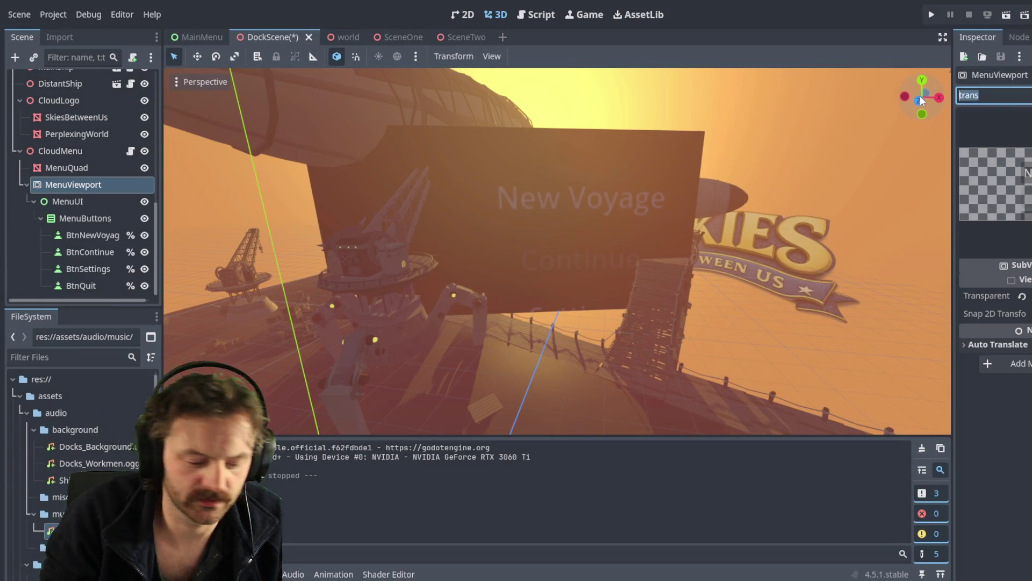
{"action": "type", "text": "update"}
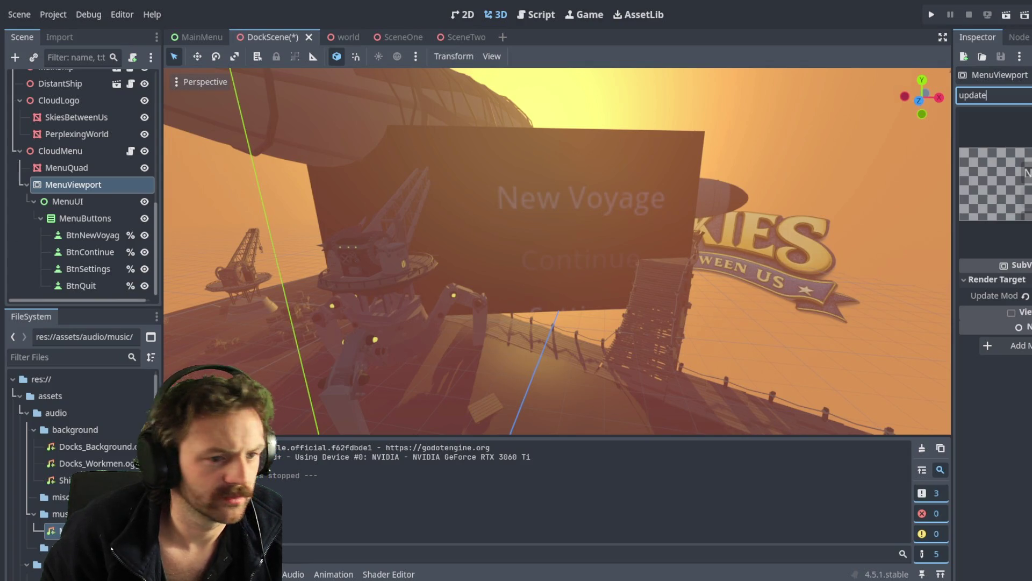
Select MenuUI for 2D editing and browse its full, unfiltered property list.
{"action": "left_click", "coordinate": [94, 207]}
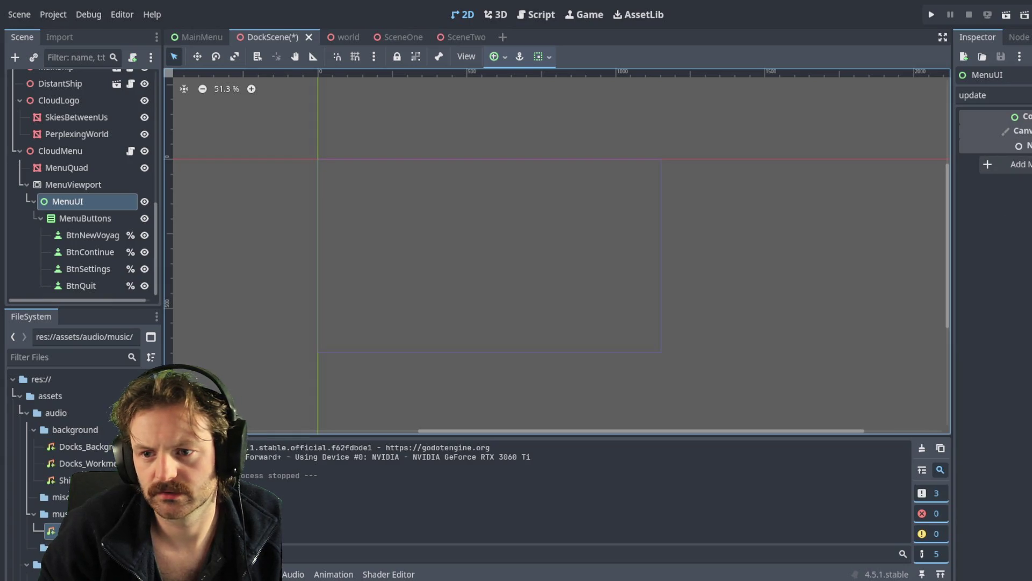
{"action": "left_click", "coordinate": [1027, 96]}
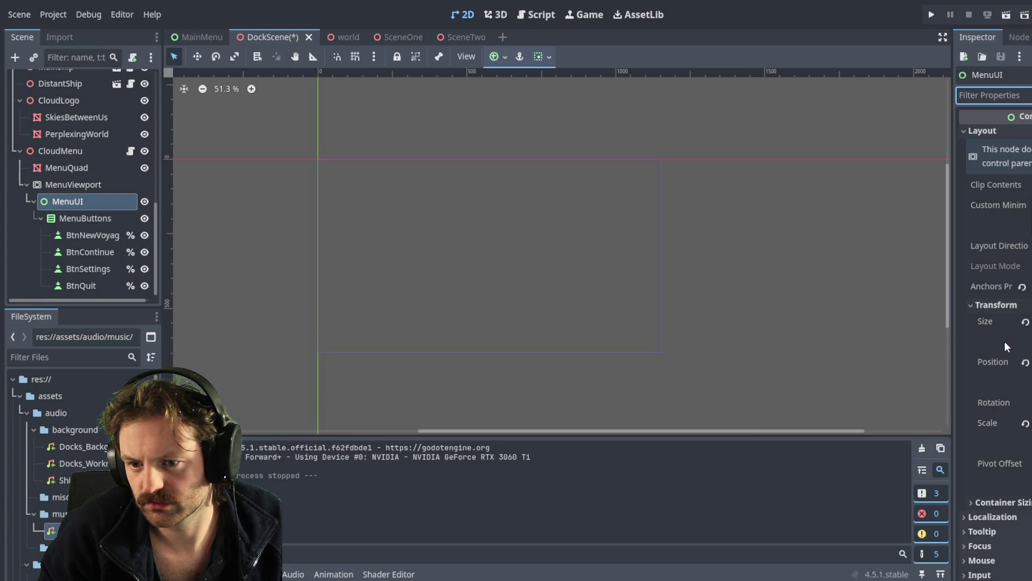
{"action": "scroll", "coordinate": [1011, 343], "scroll_direction": "down", "scroll_amount": 2}
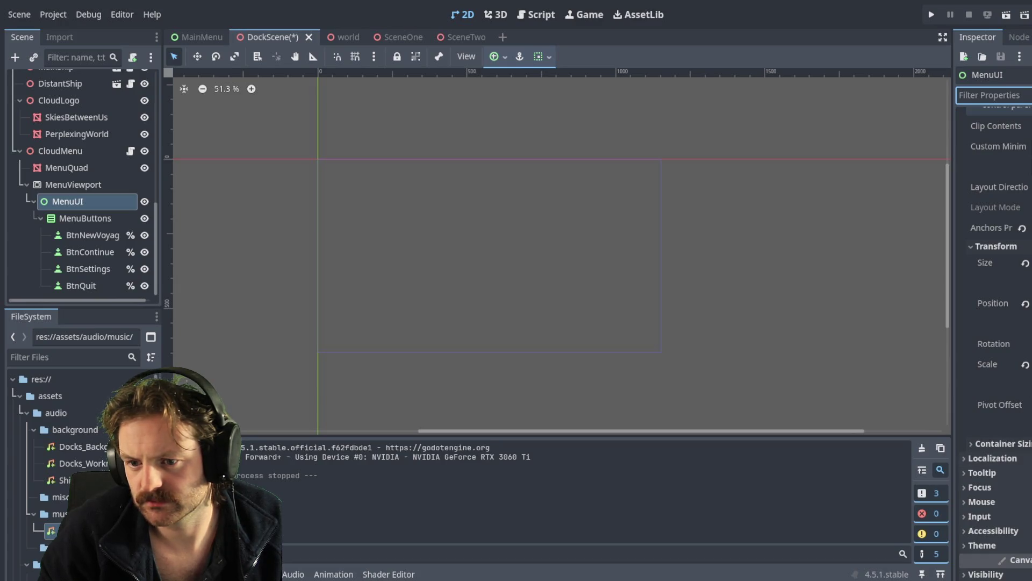
{"action": "scroll", "coordinate": [1008, 192], "scroll_direction": "up", "scroll_amount": 2}
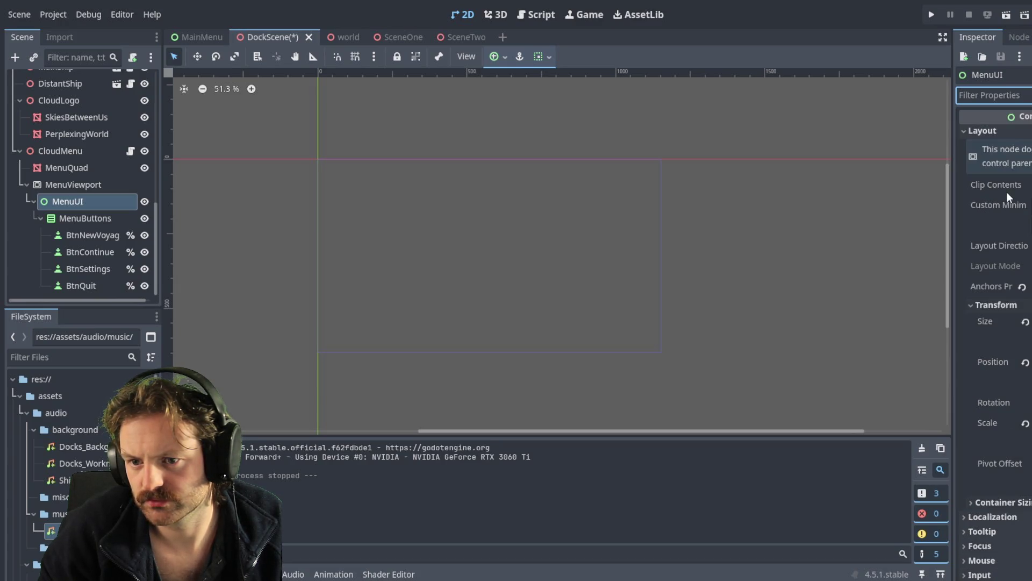
{"action": "scroll", "coordinate": [991, 257], "scroll_direction": "down", "scroll_amount": 4}
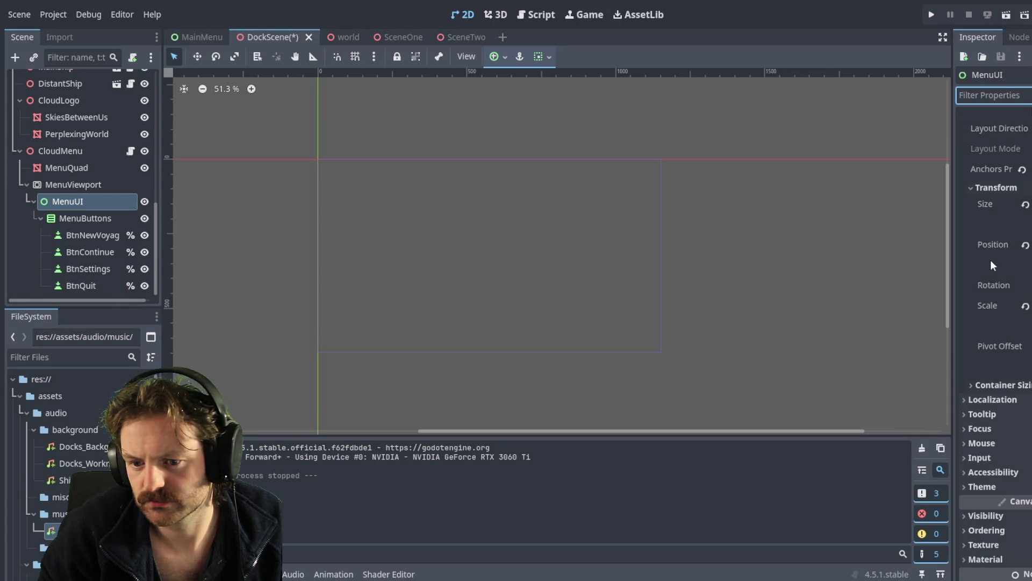
{"action": "scroll", "coordinate": [996, 267], "scroll_direction": "up", "scroll_amount": 4}
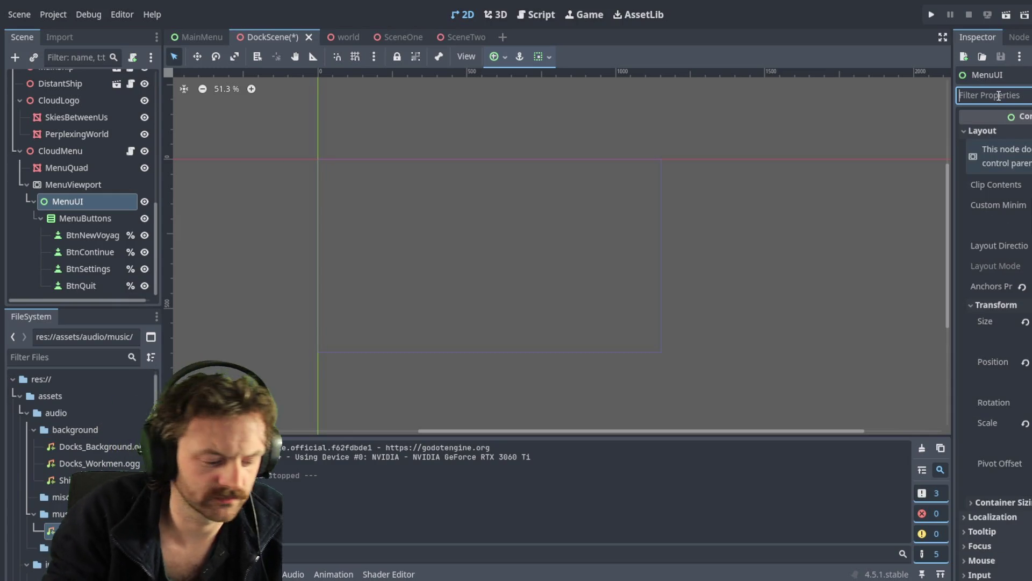
Search MenuUI's properties for 'colo', expand Accessibility, then clear the filter.
{"action": "type", "text": "colo"}
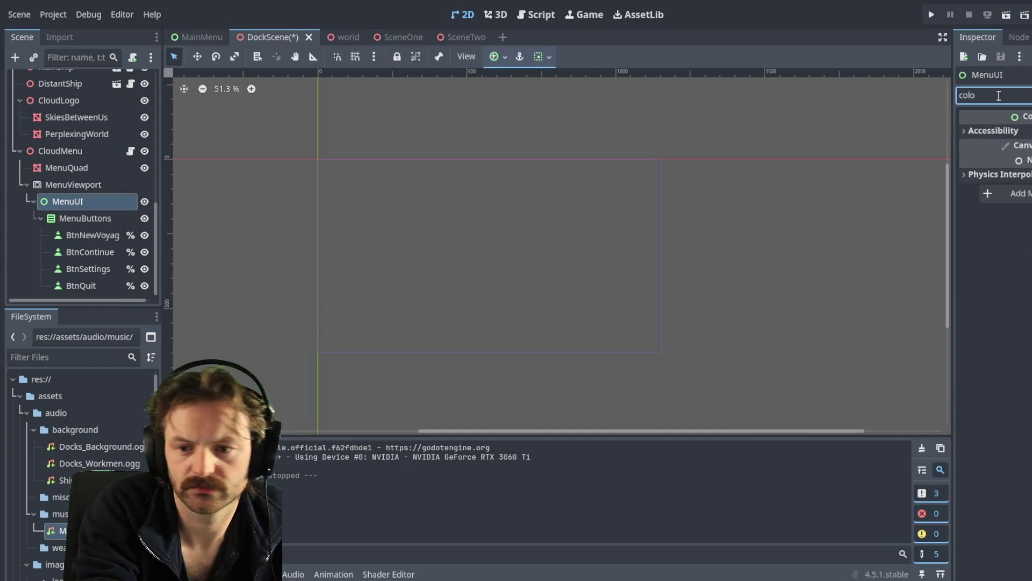
{"action": "left_click", "coordinate": [962, 173]}
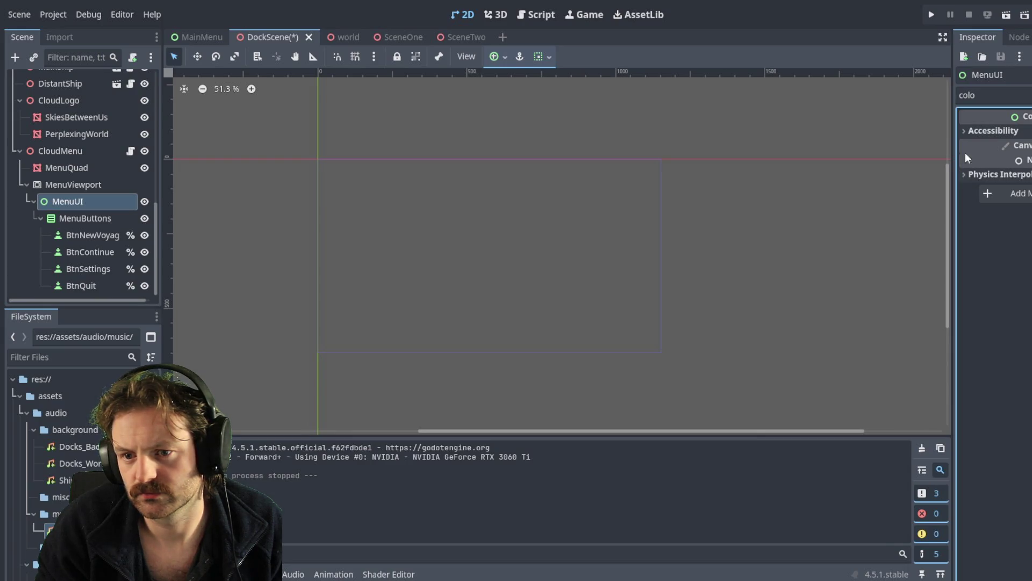
{"action": "left_click", "coordinate": [964, 131]}
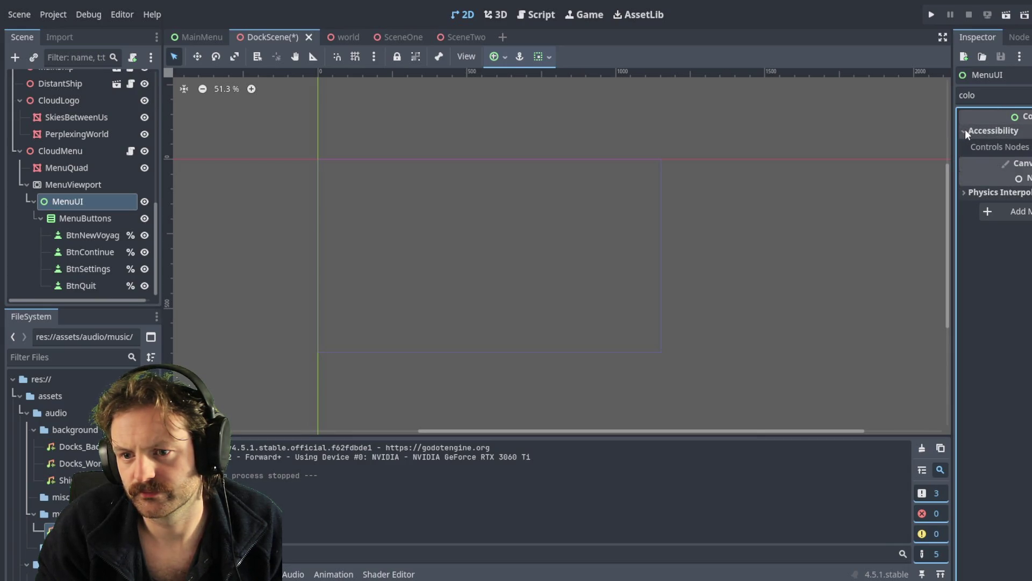
{"action": "left_click", "coordinate": [992, 97]}
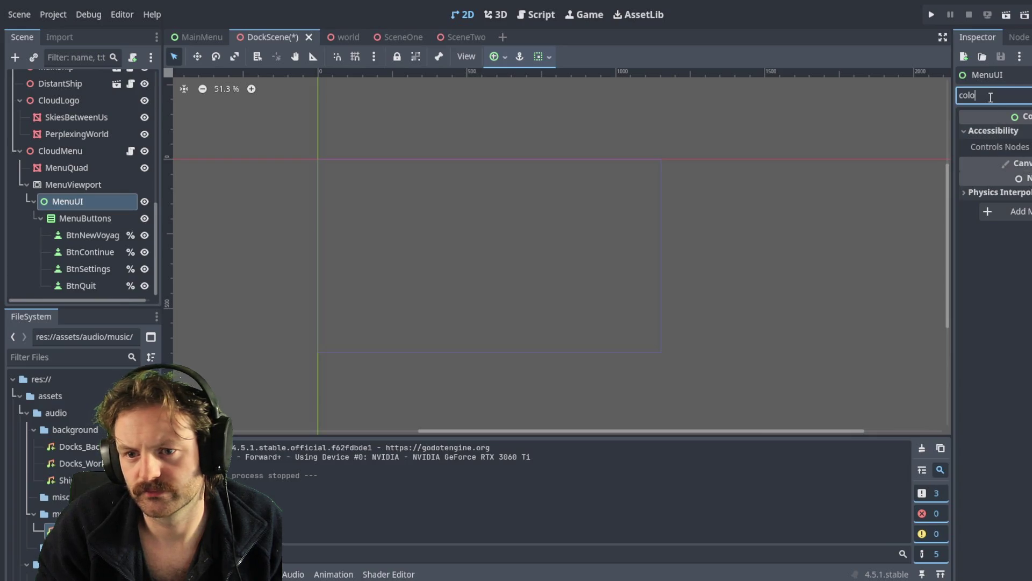
{"action": "key", "text": "BackSpace"}
{"action": "key", "text": "BackSpace"}
{"action": "key", "text": "BackSpace"}
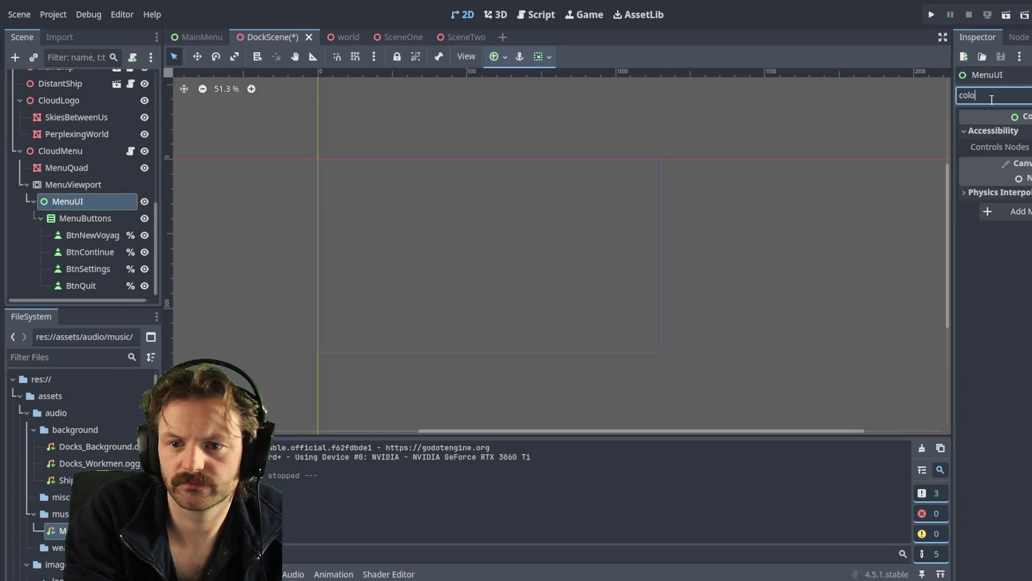
{"action": "key", "text": "BackSpace"}
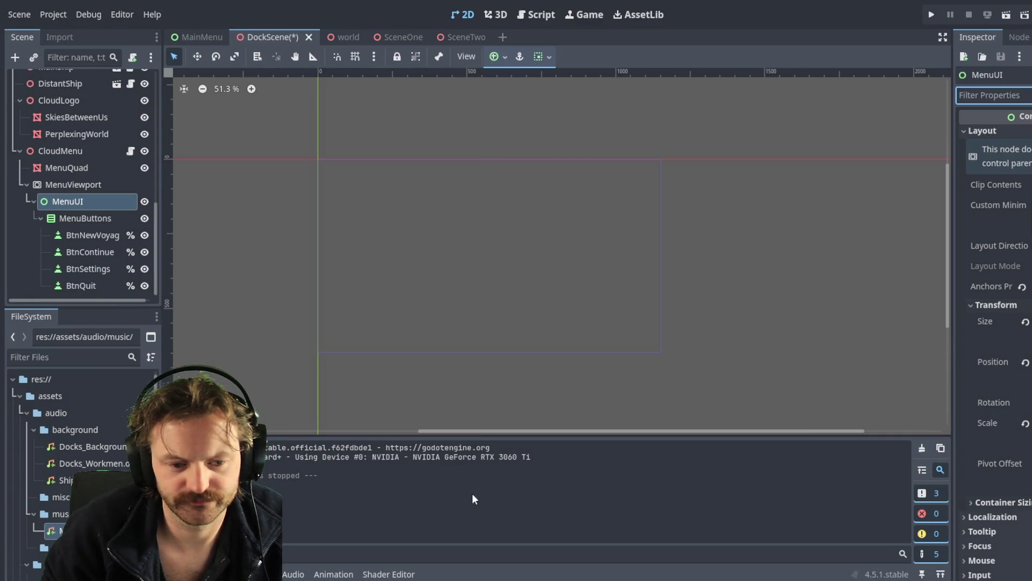
Add a ColorRect under MenuUI, then save and run the dock scene with F5.
{"action": "key", "text": "ctrl+v"}
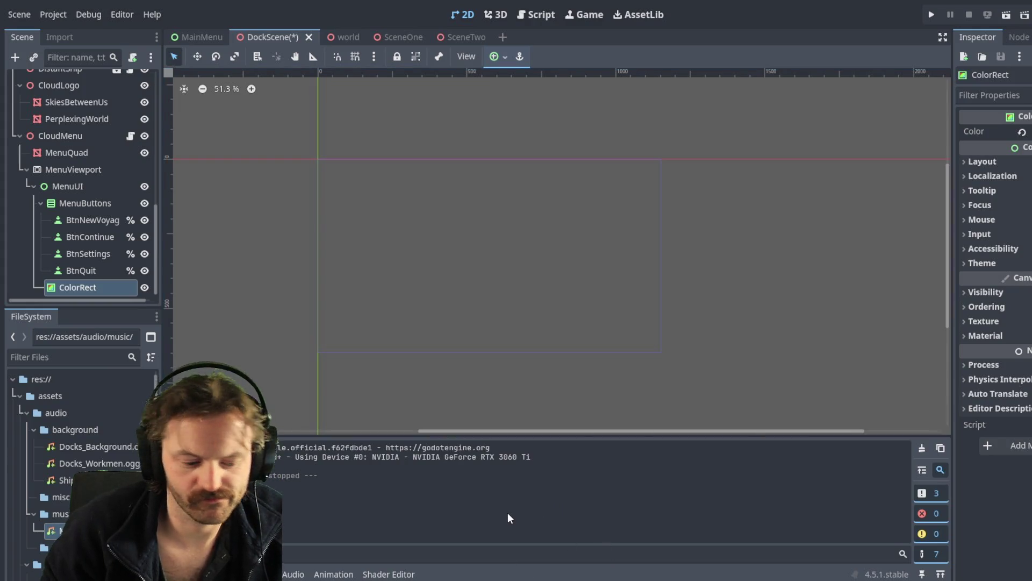
{"action": "key", "text": "F5"}
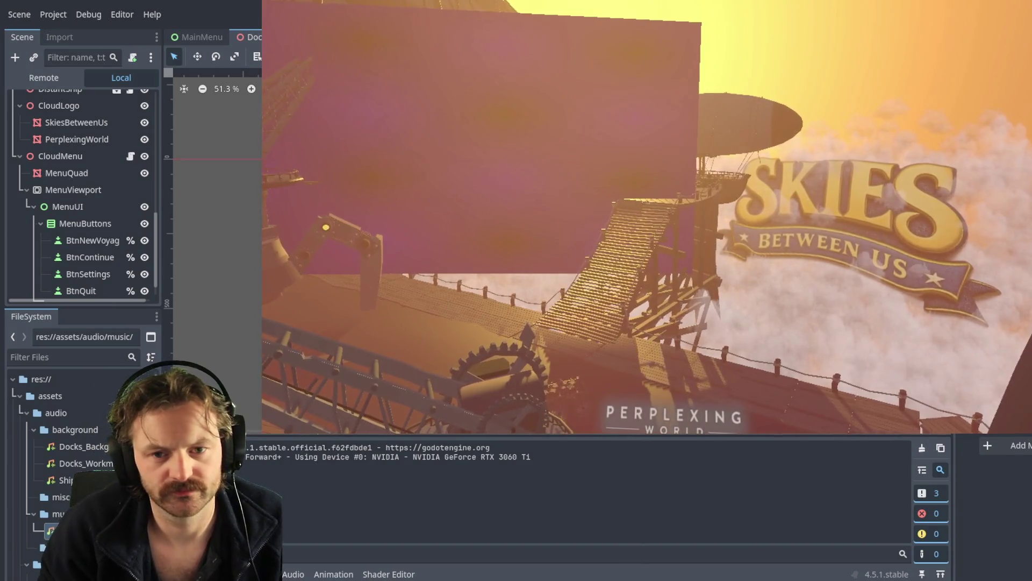
Stop the DockScene test run with F8.
{"action": "key", "text": "F8"}
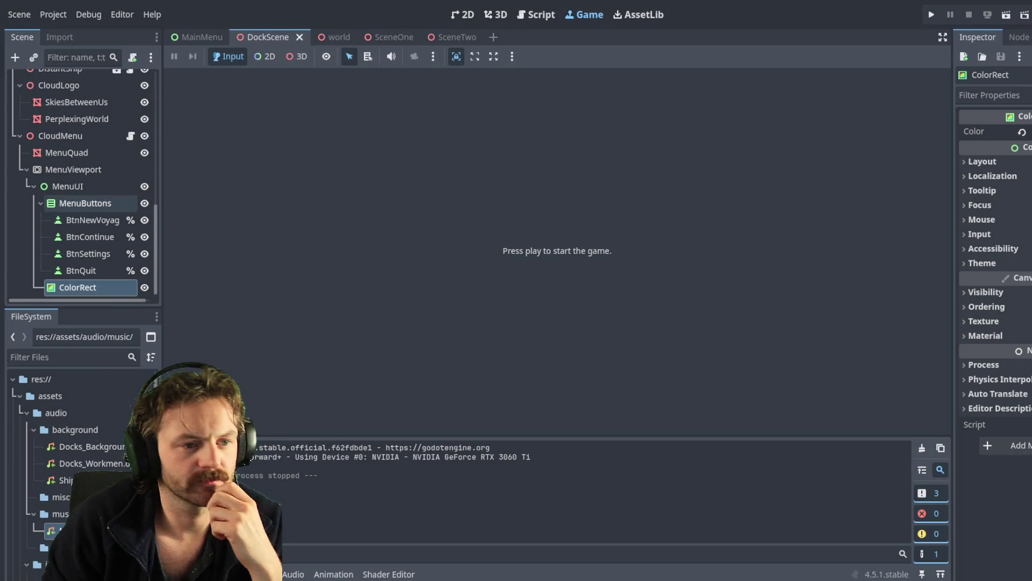
{"action": "scroll", "coordinate": [81, 183], "scroll_direction": "up", "scroll_amount": 10}
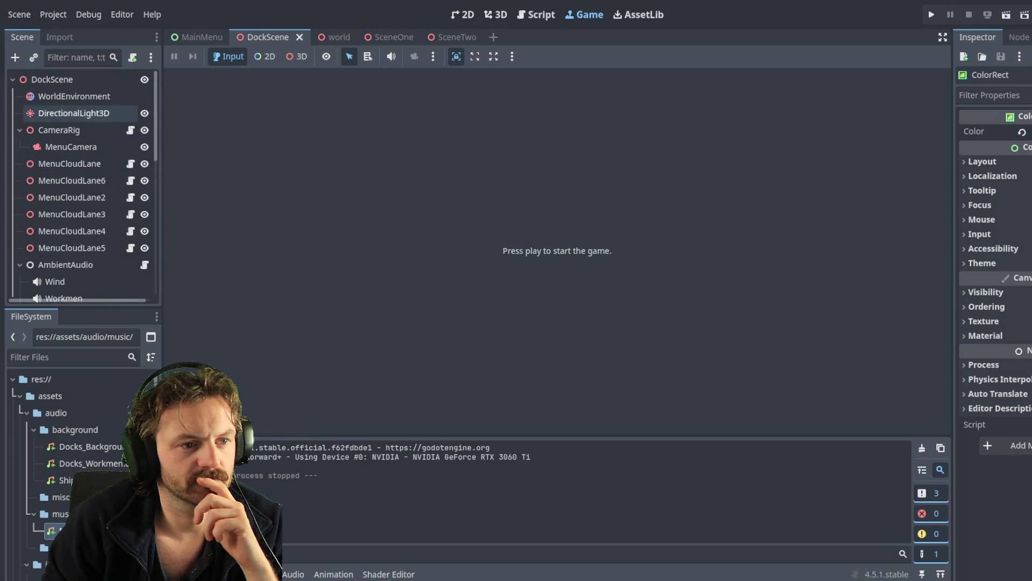
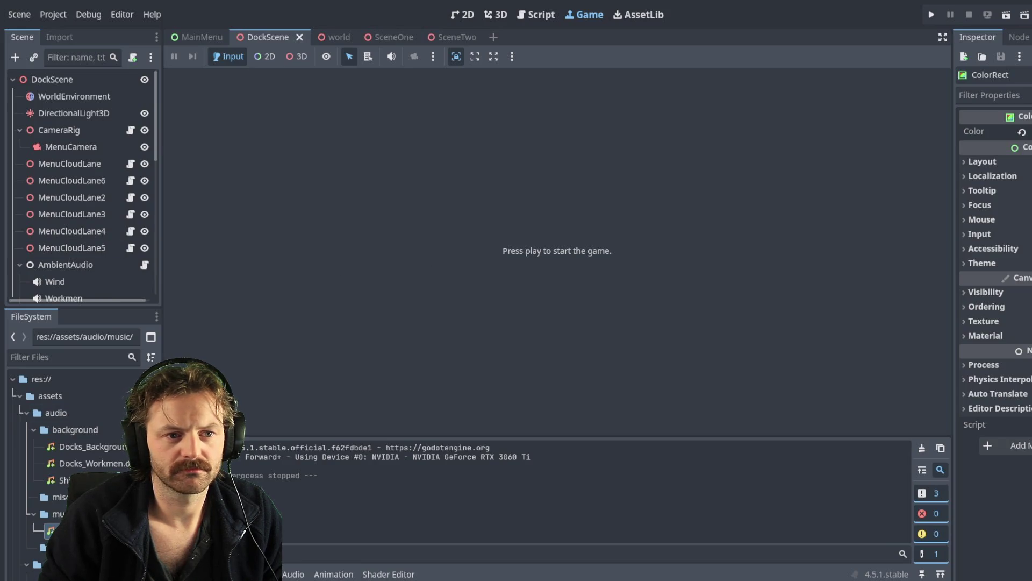
Test-run the dock scene, stop the game with F8, and go back to the 3D view.
{"action": "left_click", "coordinate": [932, 15]}
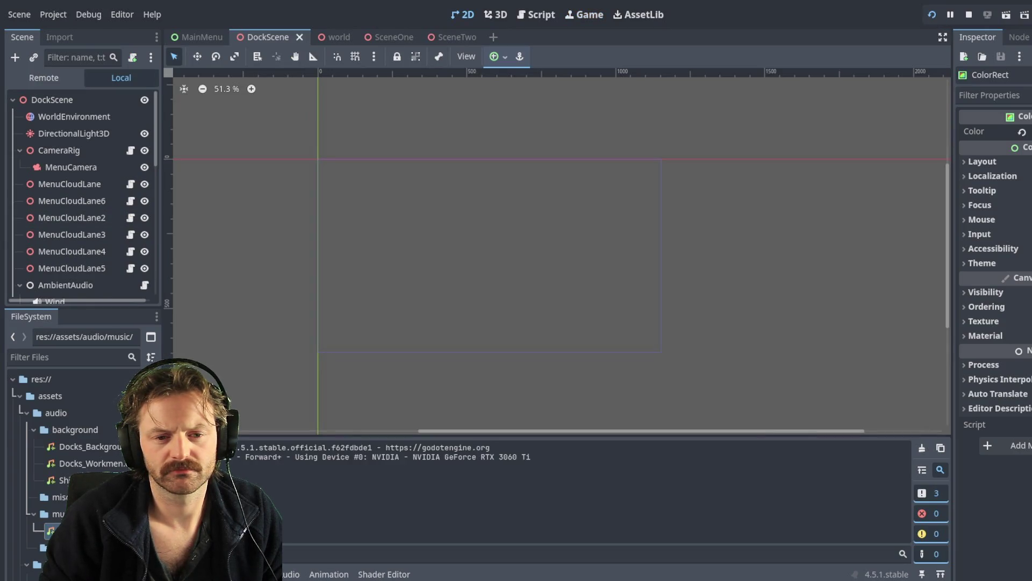
{"action": "key", "text": "F8"}
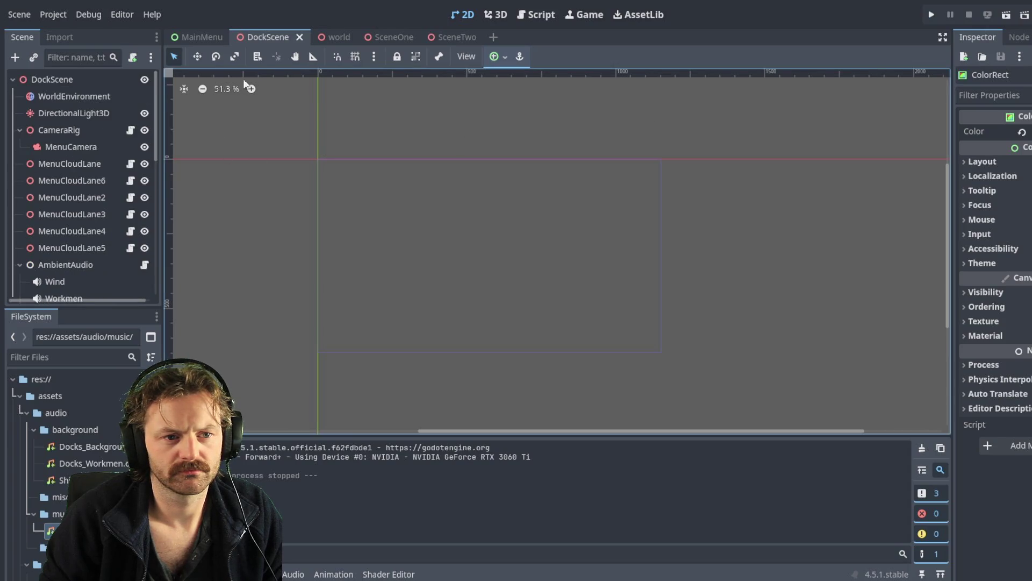
{"action": "left_click", "coordinate": [494, 15]}
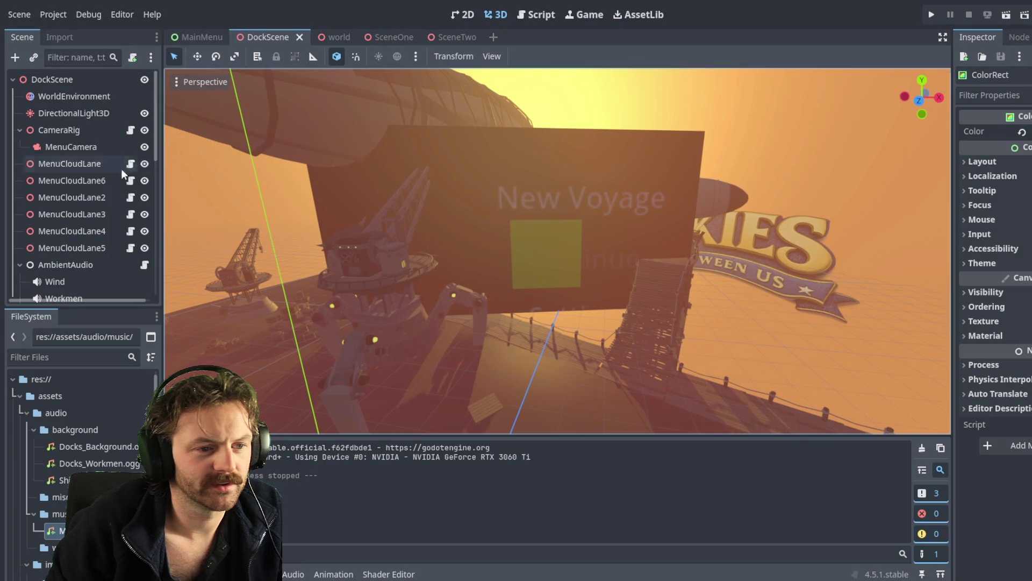
{"action": "scroll", "coordinate": [81, 184], "scroll_direction": "down", "scroll_amount": 5}
{"action": "scroll", "coordinate": [87, 215], "scroll_direction": "down", "scroll_amount": 4}
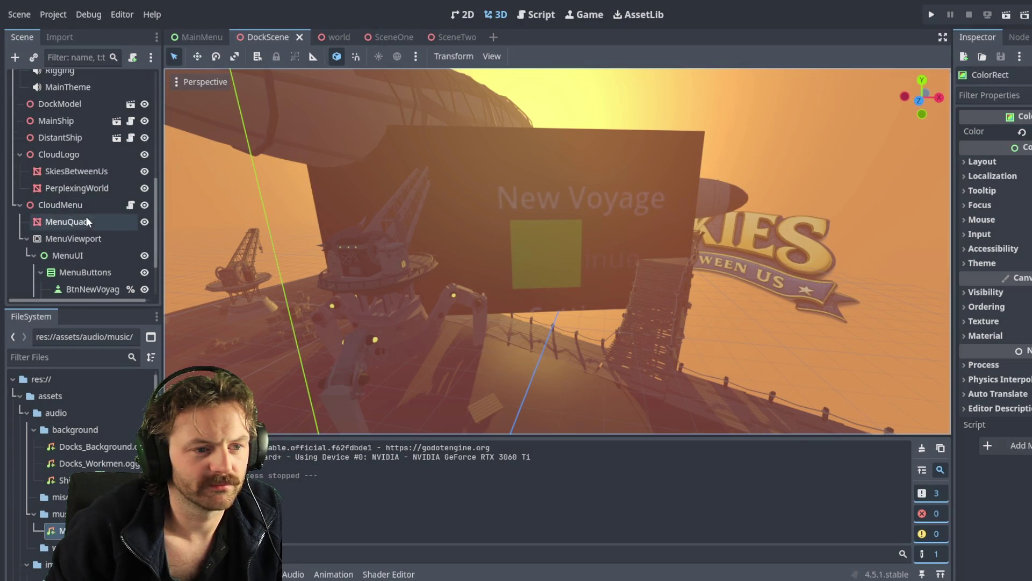
{"action": "left_click", "coordinate": [81, 166]}
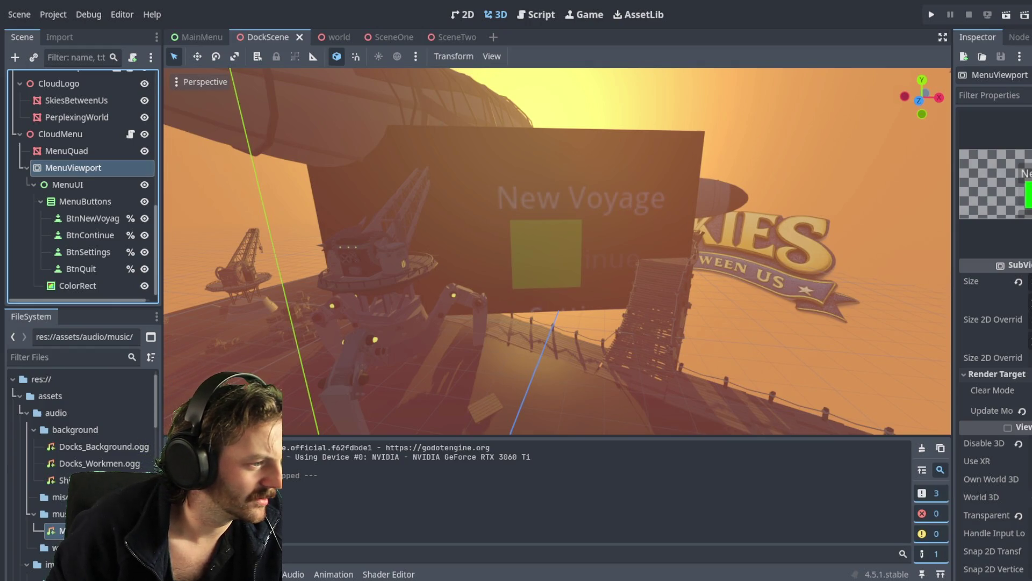
{"action": "left_click", "coordinate": [704, 110]}
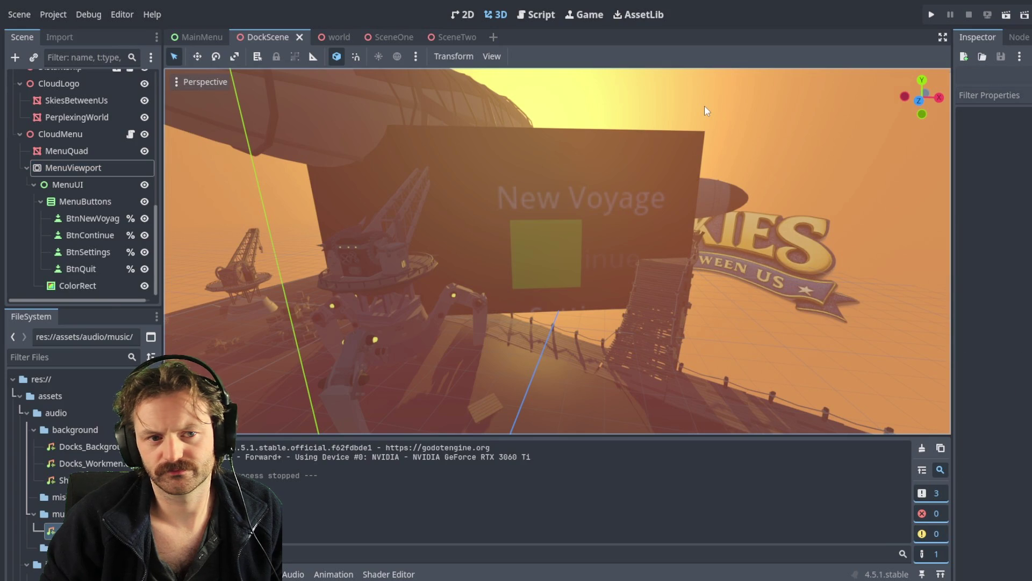
{"action": "key", "text": "F5"}
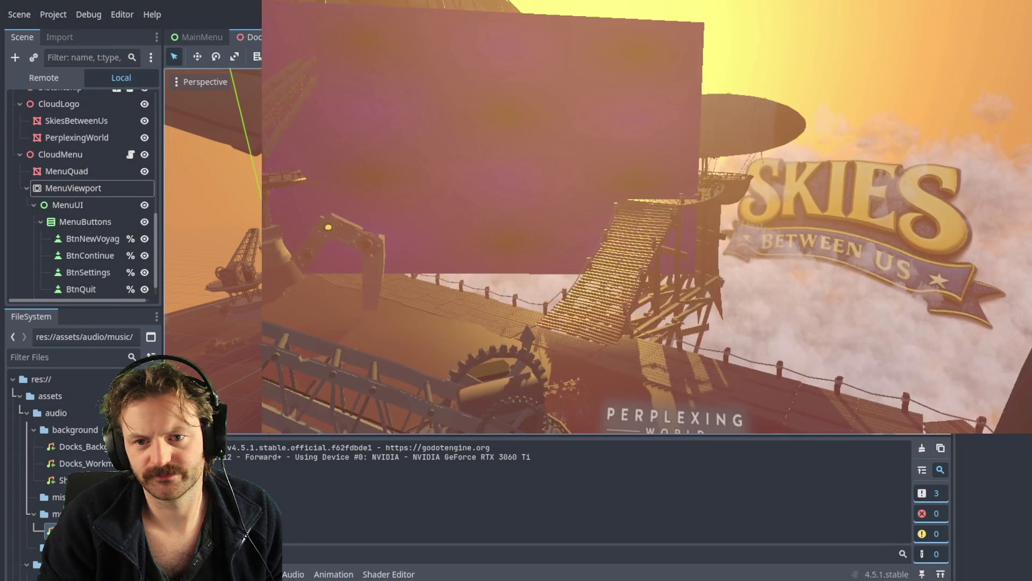
{"action": "key", "text": "F8"}
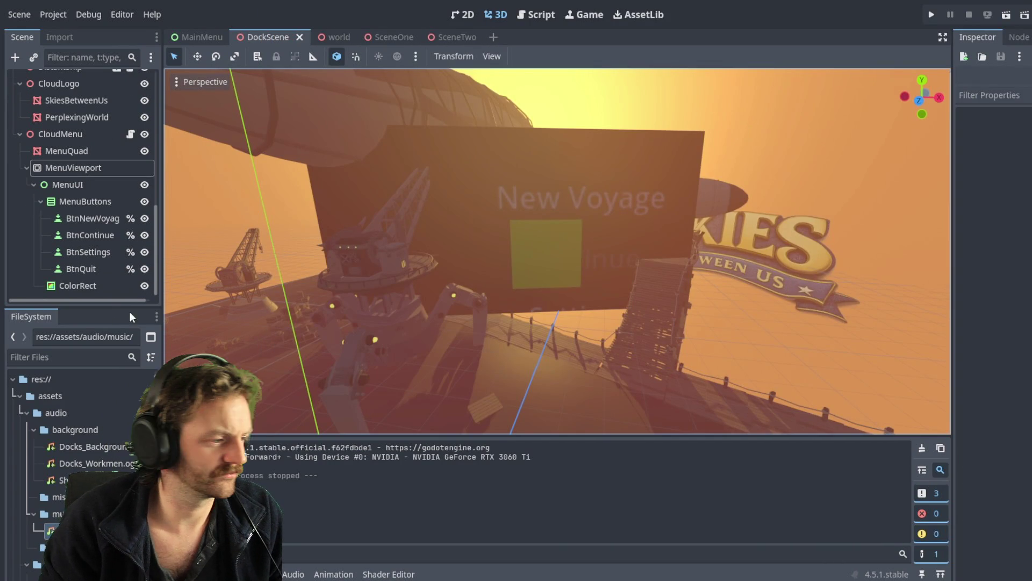